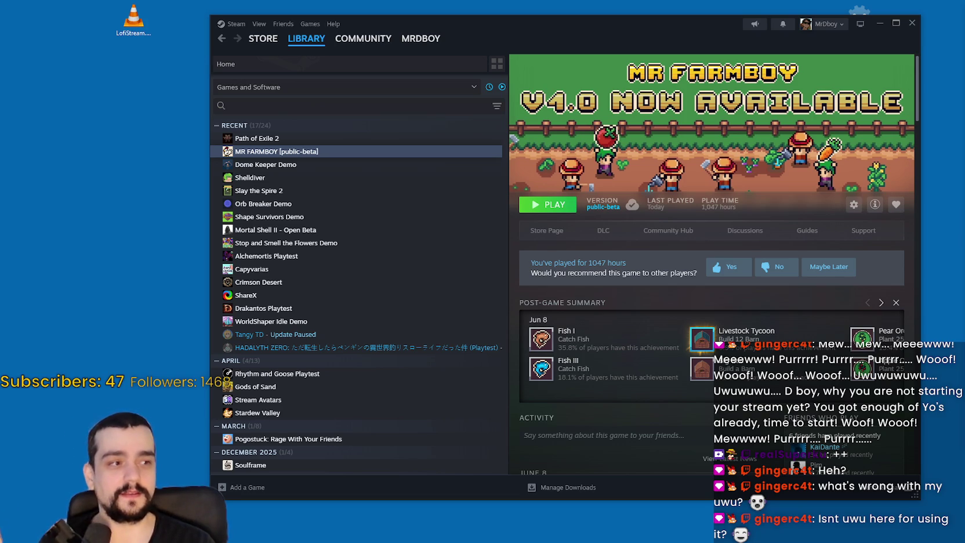
Step: Visit the Steam store, then return to the game library
click(262, 38)
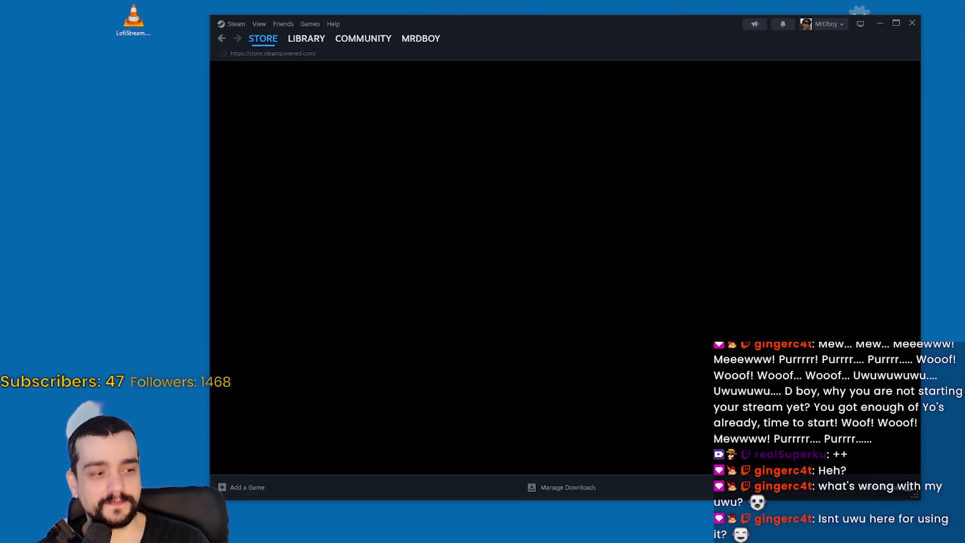
mouse_move(692, 33)
mouse_down()
mouse_move(699, 39)
mouse_move(625, 41)
mouse_up()
click(313, 45)
Step: Close the Steam window and refresh the desktop
double_click(859, 17)
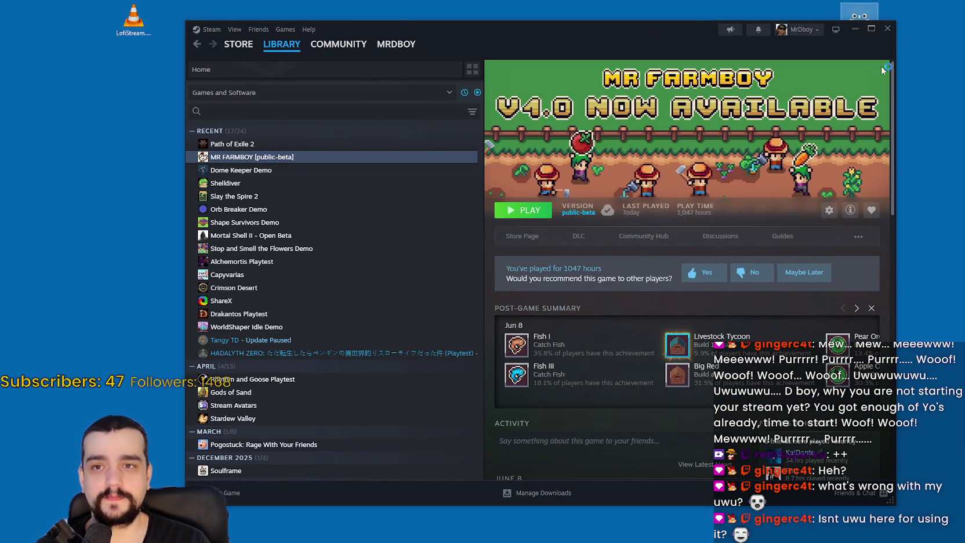
click(889, 32)
right_click(699, 208)
click(778, 236)
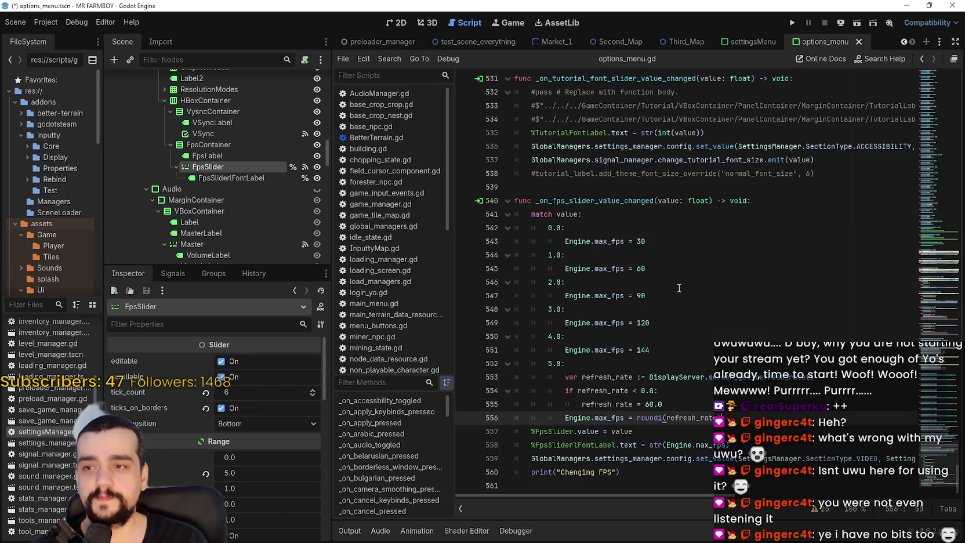
Step: Review the FPS slider handler's match cases and the roundi call on line 556 in options_menu.gd
click(592, 268)
scroll(592, 275, up, 1)
click(592, 271)
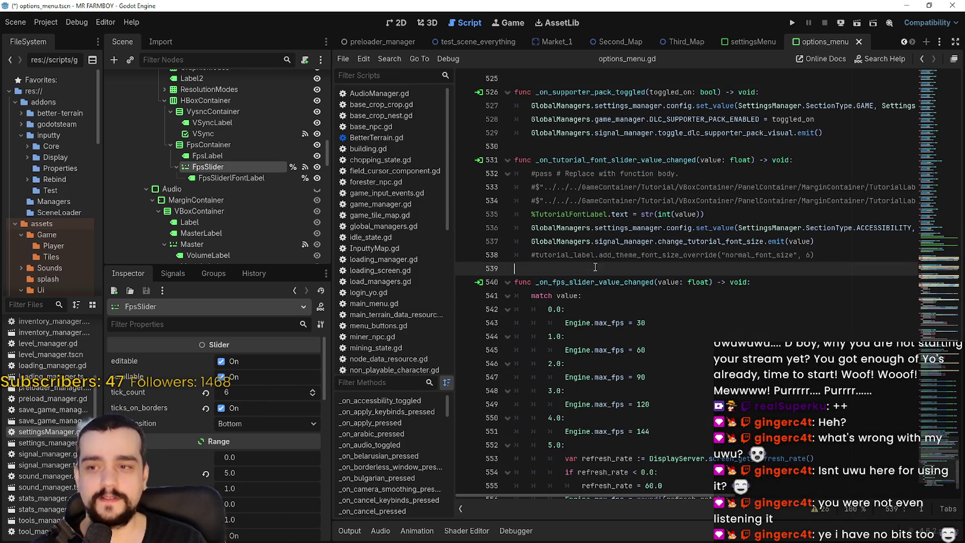
scroll(609, 316, down, 2)
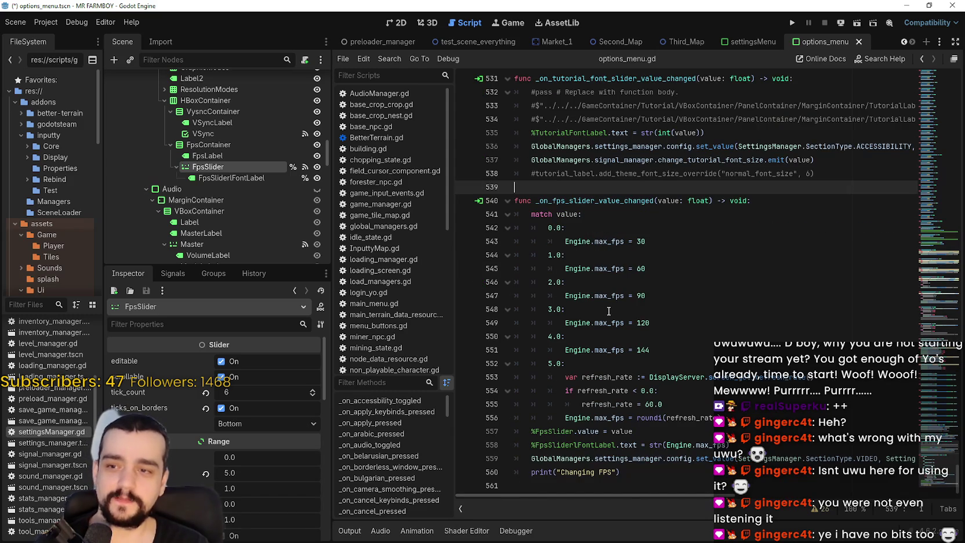
click(676, 337)
click(685, 367)
click(665, 417)
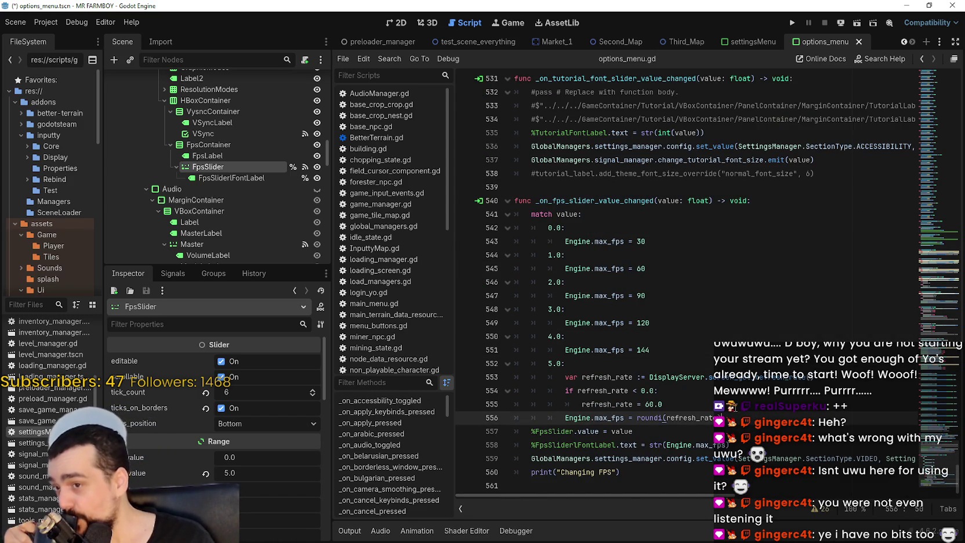
Step: Pick Forward+ from the renderer dropdown at the top right
click(925, 23)
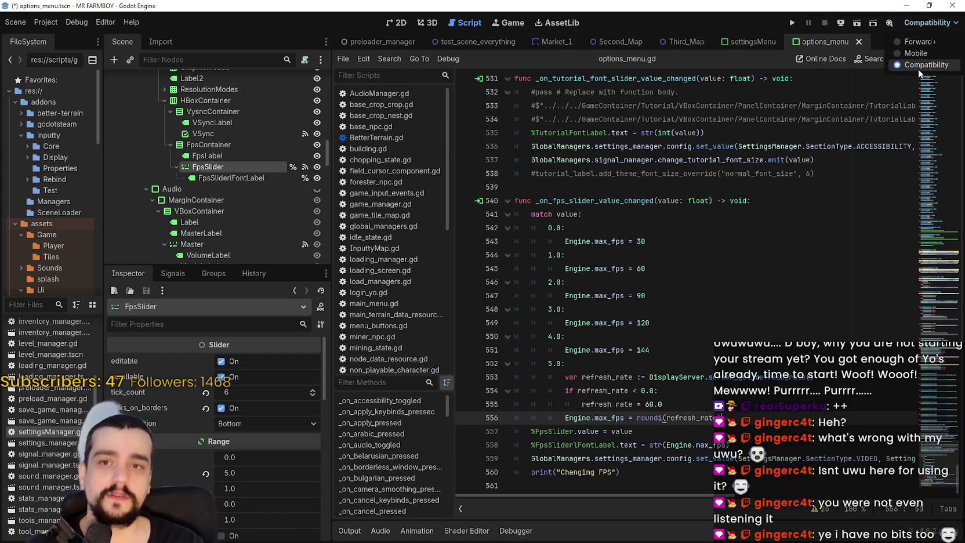
click(718, 241)
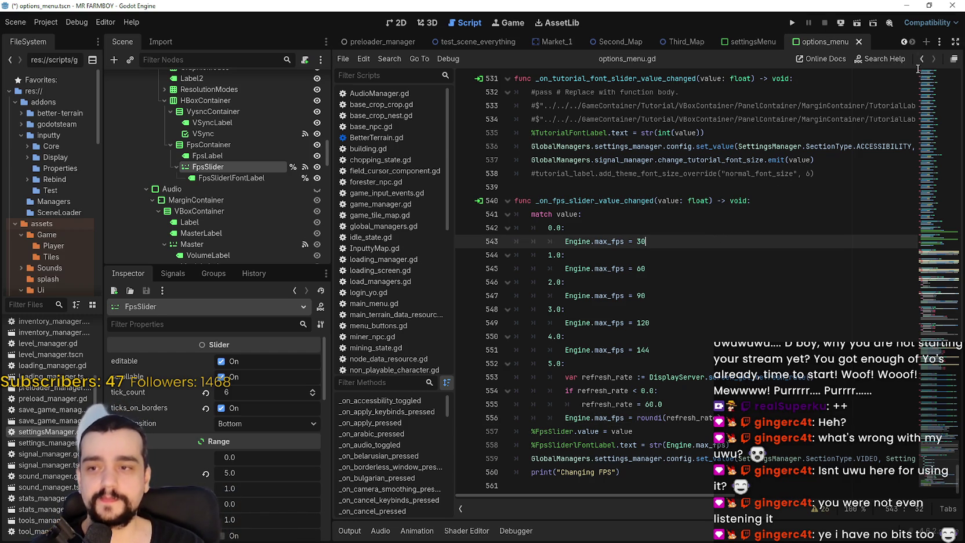
click(925, 22)
click(893, 78)
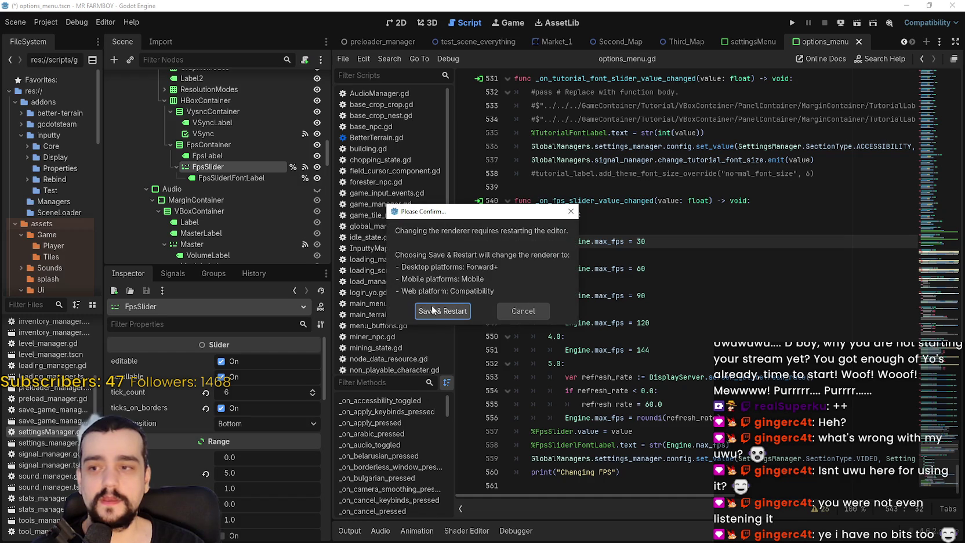
Step: Confirm Save & Restart and save modified resources so the editor reloads with Forward+
click(459, 312)
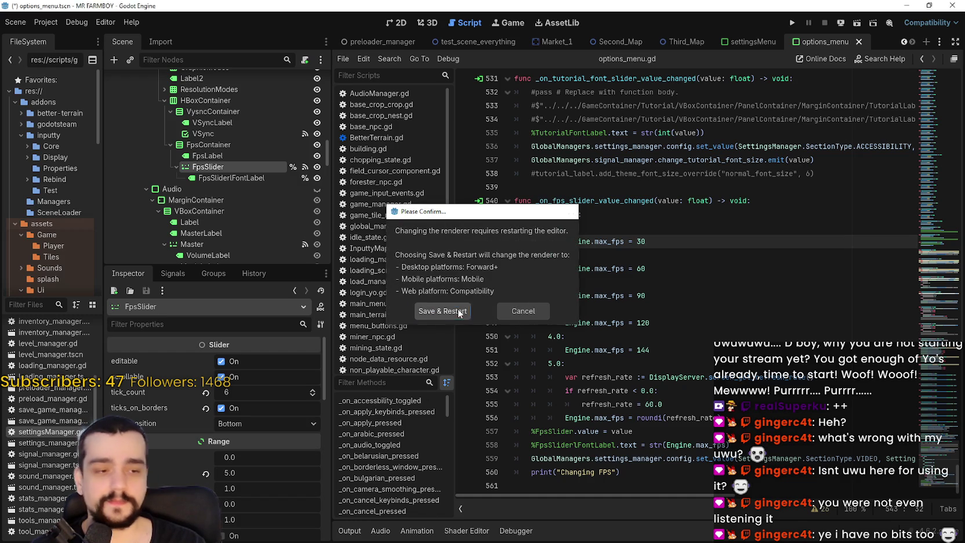
click(427, 283)
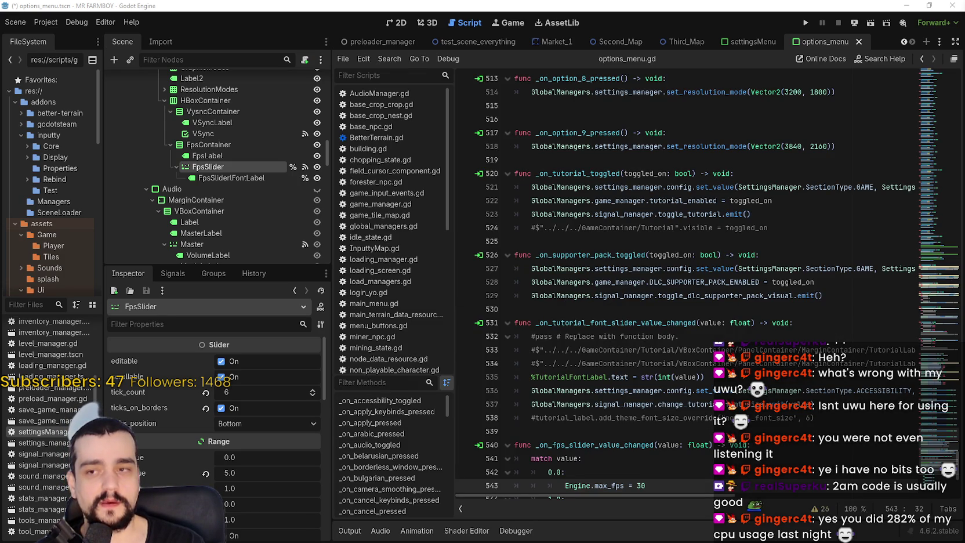
click(45, 22)
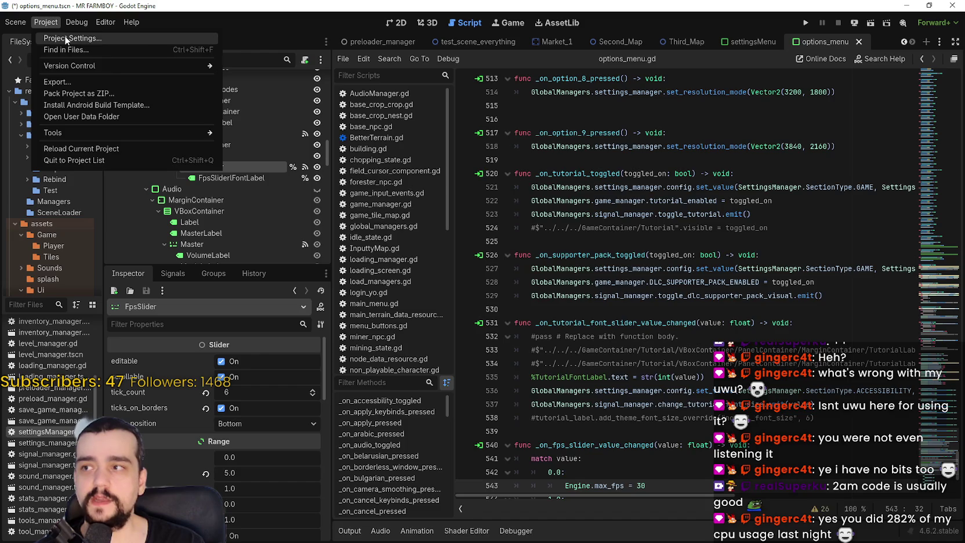
click(64, 35)
scroll(264, 261, down, 5)
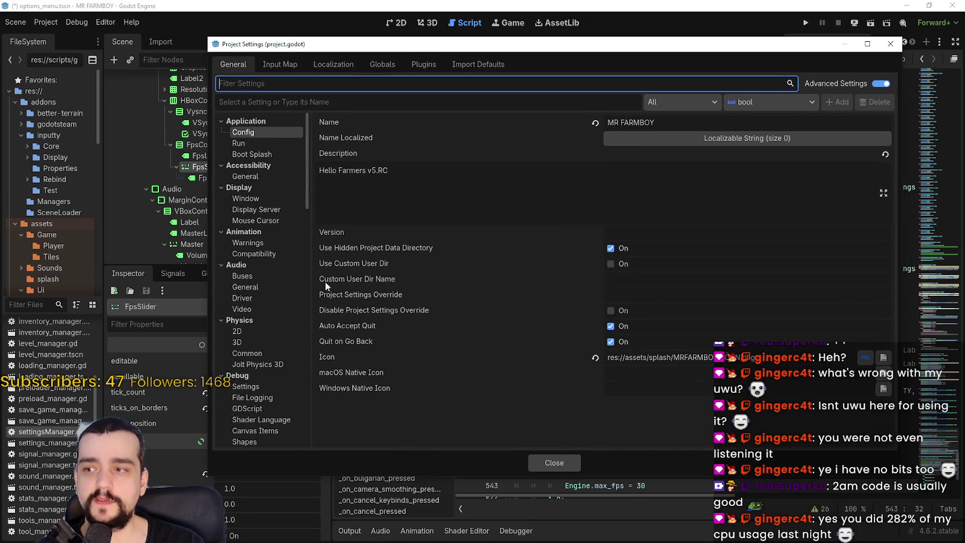
click(253, 167)
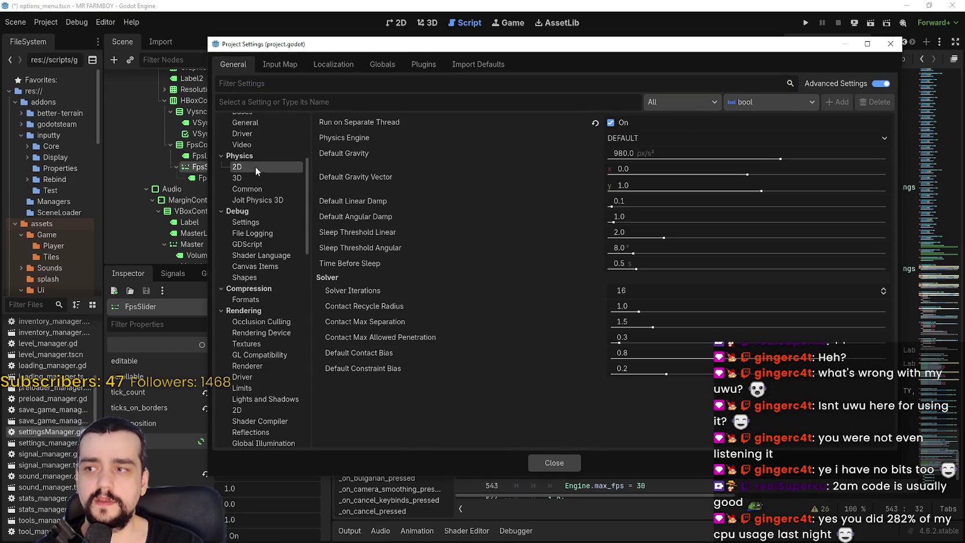
mouse_move(365, 124)
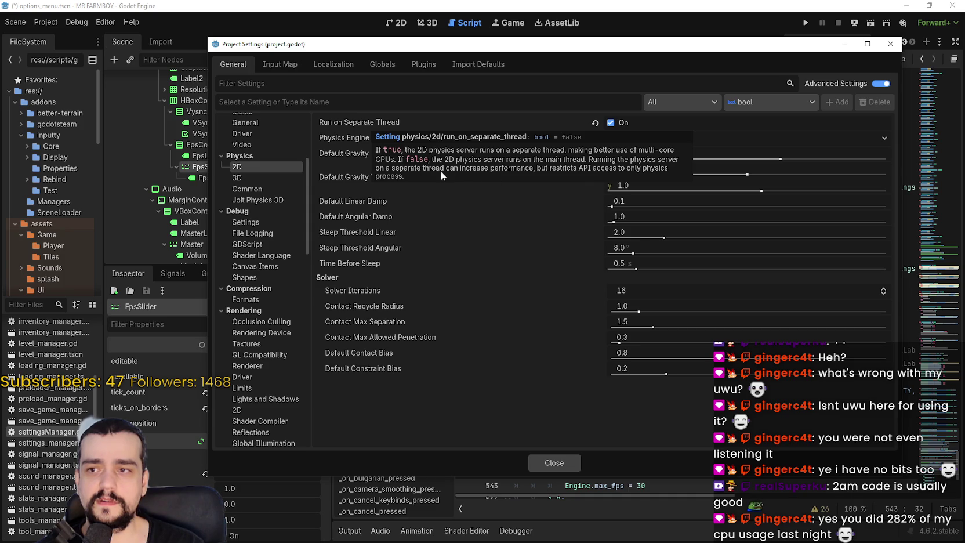
click(890, 50)
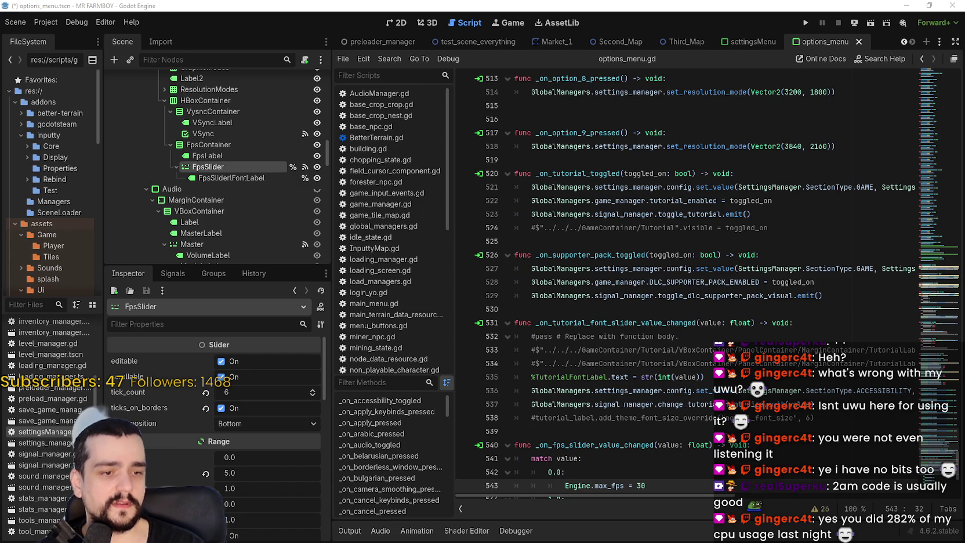
key(alt+Tab)
Step: Open MR FARMBOY's install folder through Properties > Installed Files > Browse
click(282, 44)
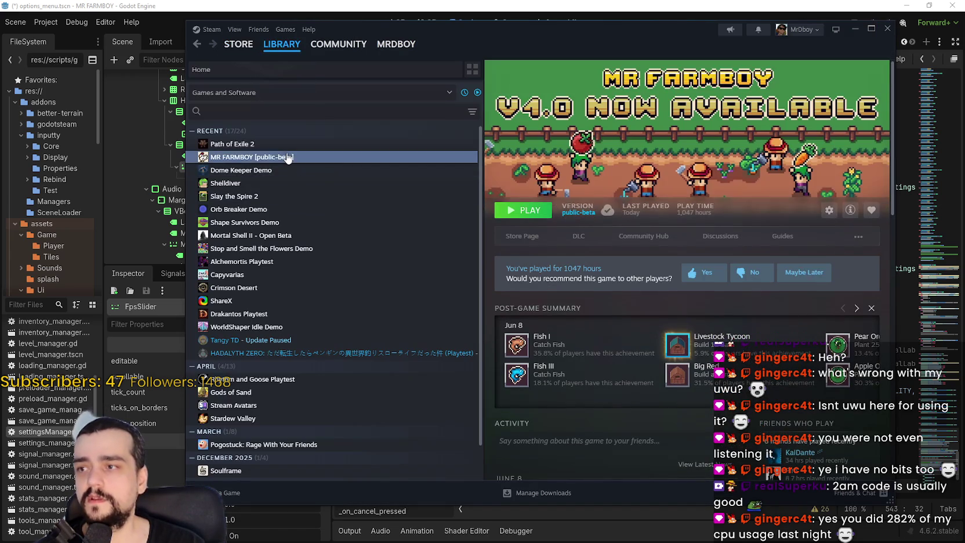
right_click(289, 158)
click(322, 238)
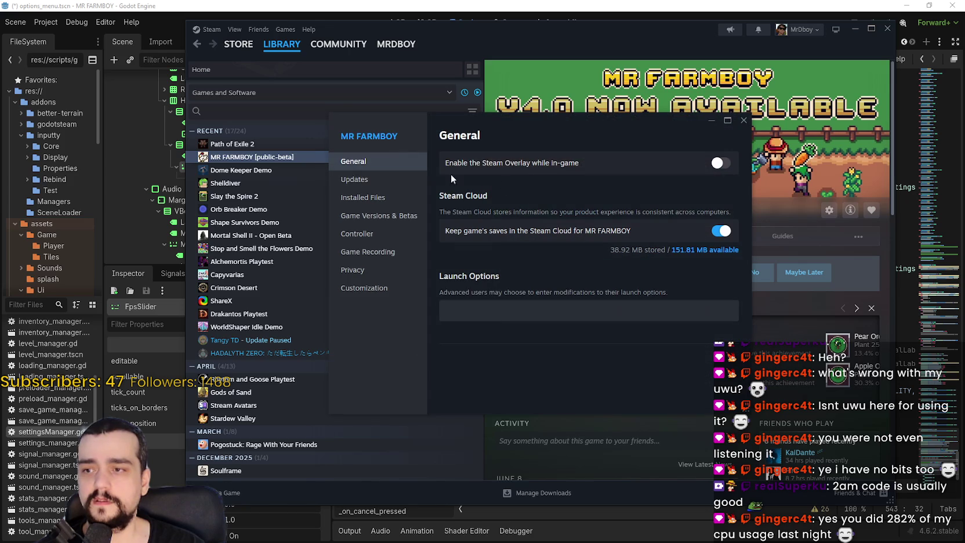
click(372, 197)
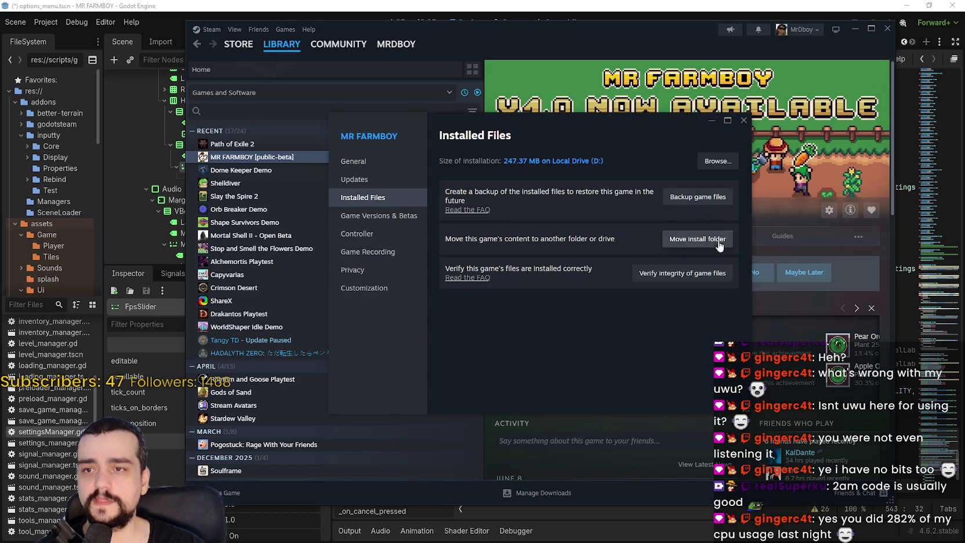
click(723, 162)
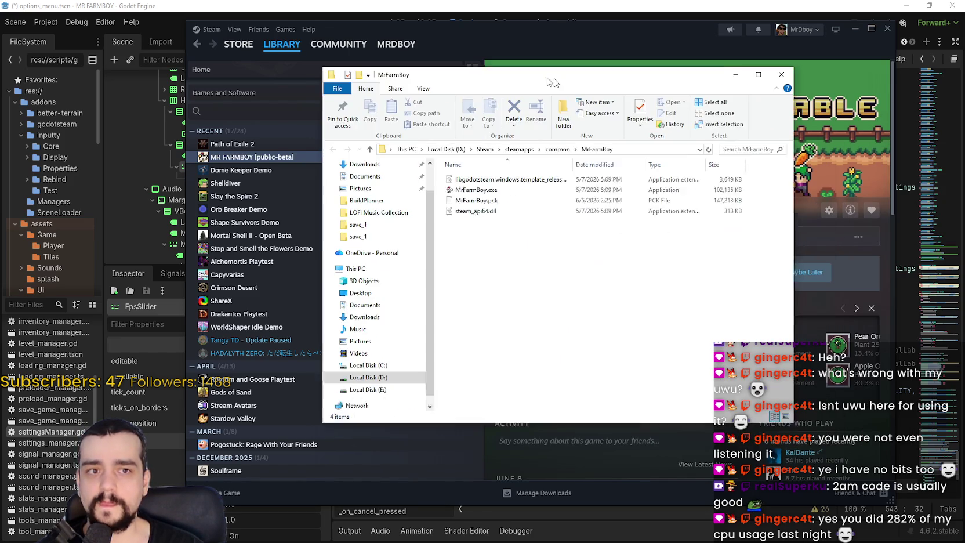
drag(551, 81, 533, 80)
right_click(513, 278)
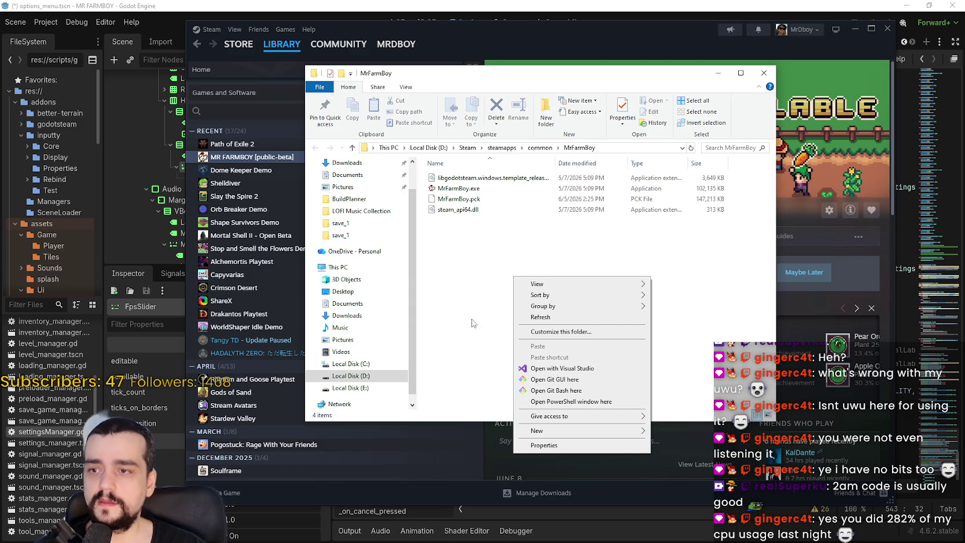
Step: Paste the Forward+ d3d12 launch command into a PowerShell window in the install folder, then close PowerShell
click(555, 401)
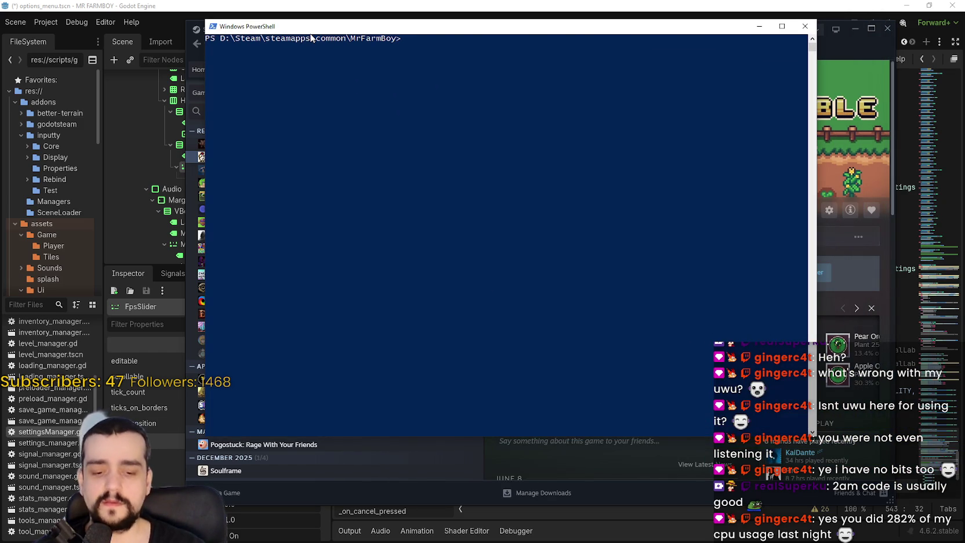
text(.\MrFarmboy.exe --rendering-method forward_plus --rendering-driver d3d12 --render-thread separate)
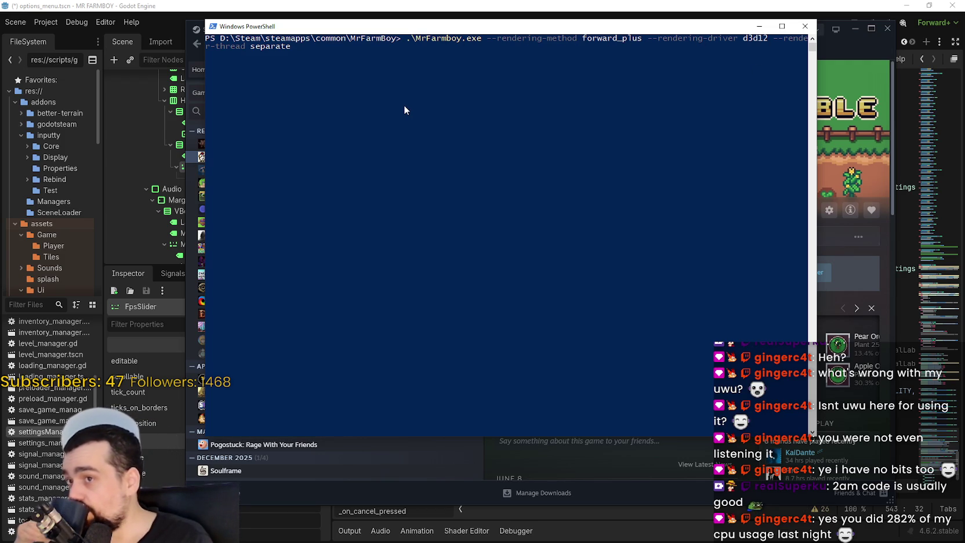
click(804, 27)
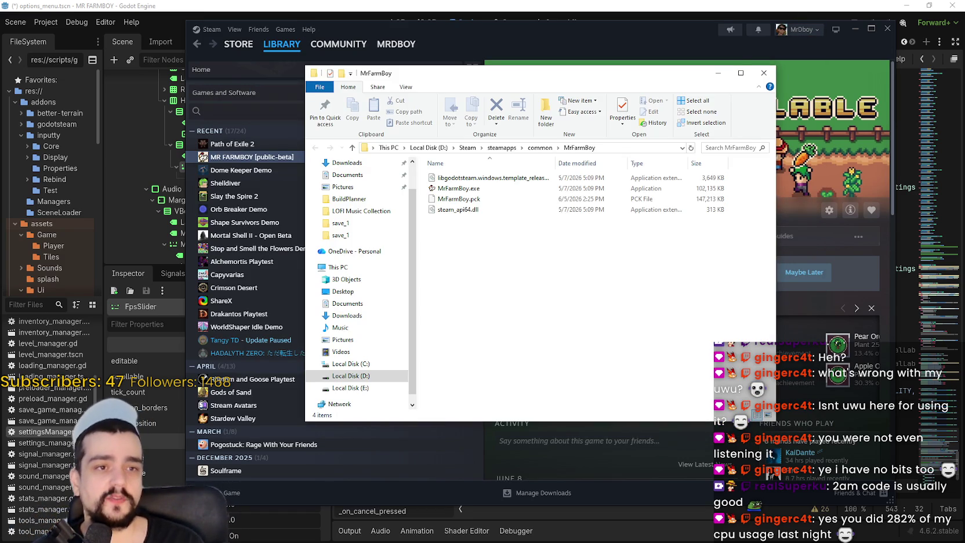
click(642, 27)
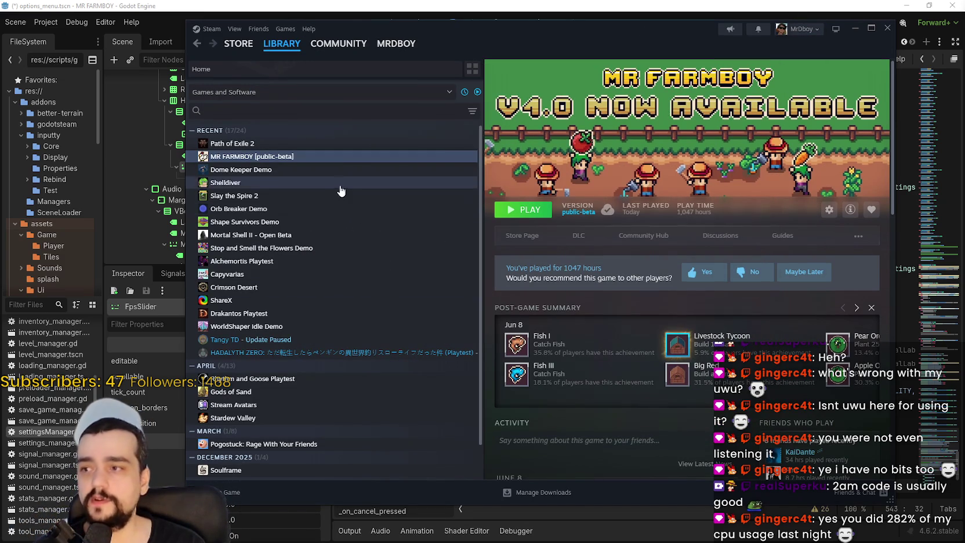
click(339, 210)
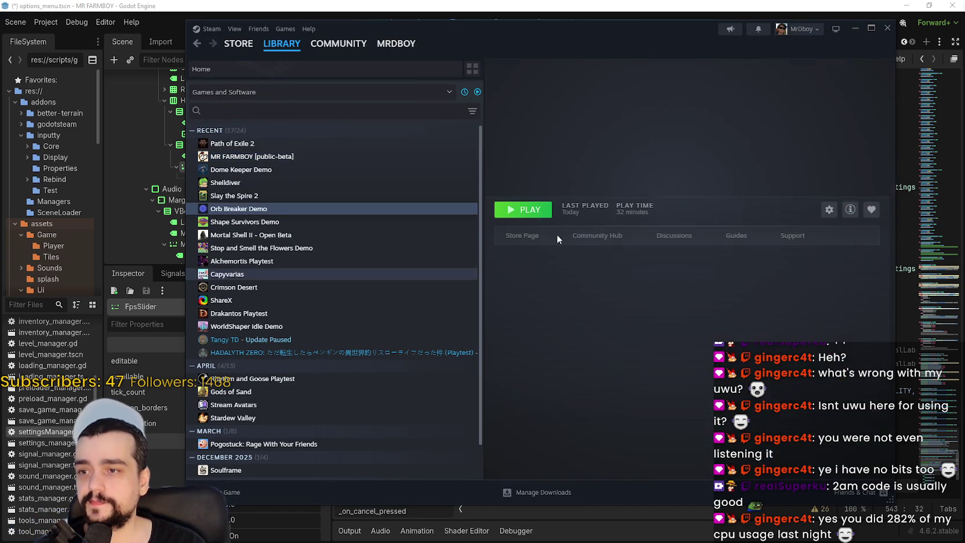
click(535, 214)
drag(533, 167, 556, 85)
mouse_move(274, 42)
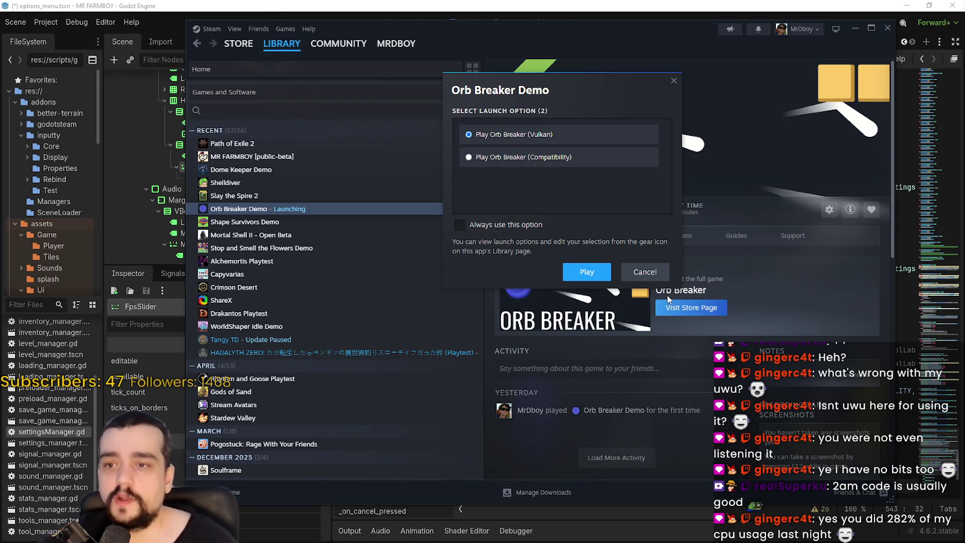
click(650, 276)
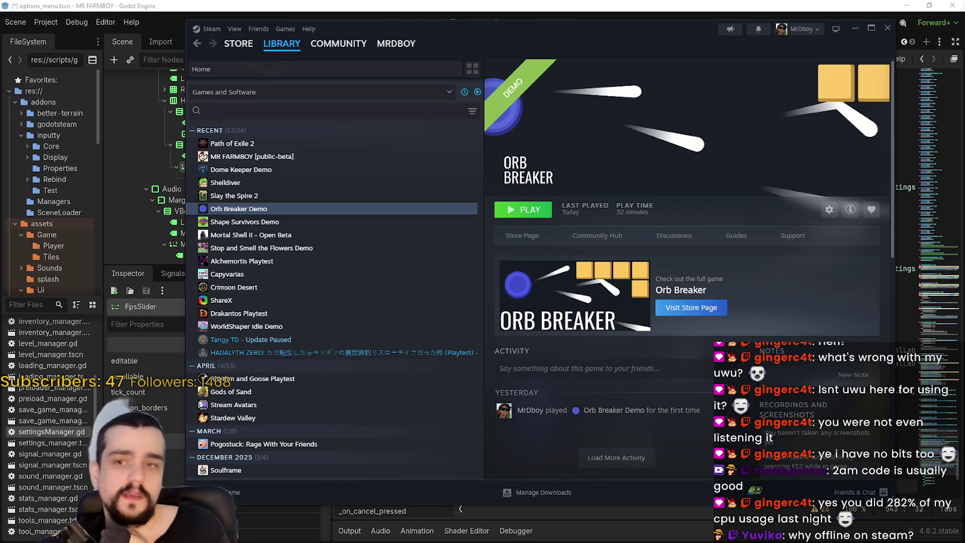
click(379, 156)
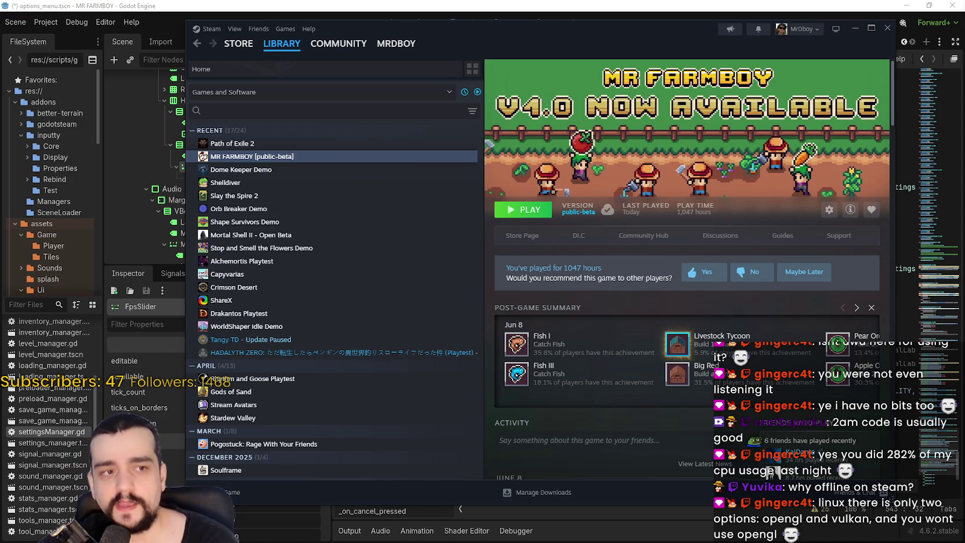
drag(875, 150, 571, 144)
Step: List Windows renderers in Notepad: Vulkan, DX12, Vulkan Multithreading, Dx12 Multithreading
text(windows )
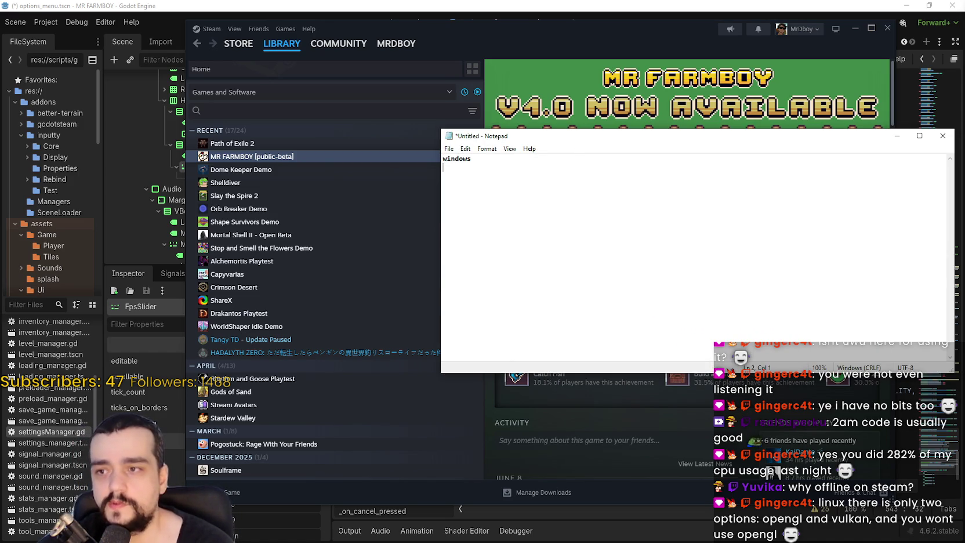
text(Vulkan )
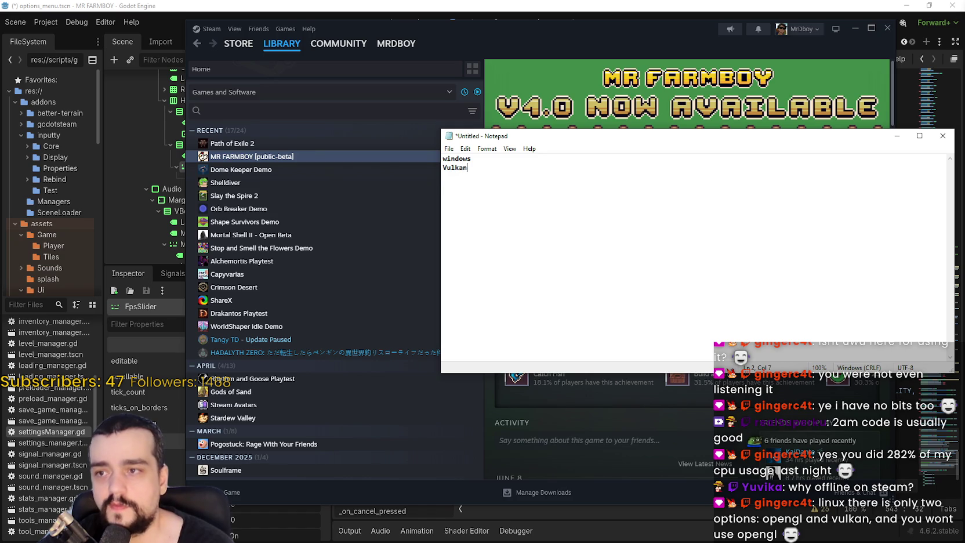
text(DX)
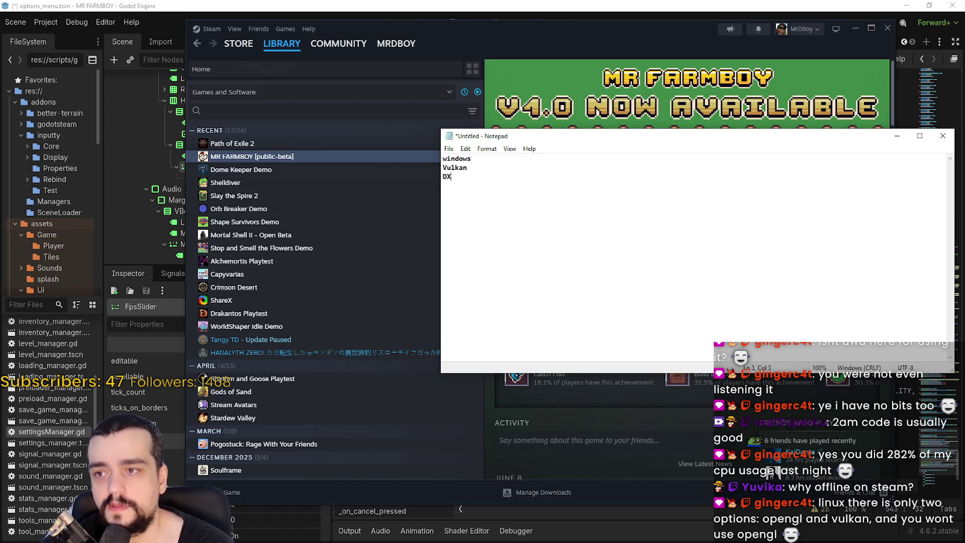
text(12 V)
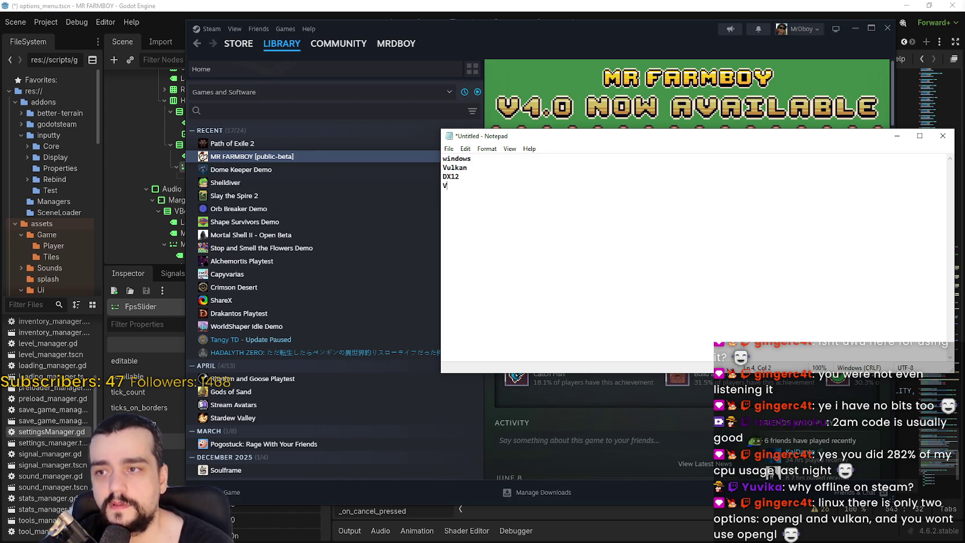
text(ulkda Multih)
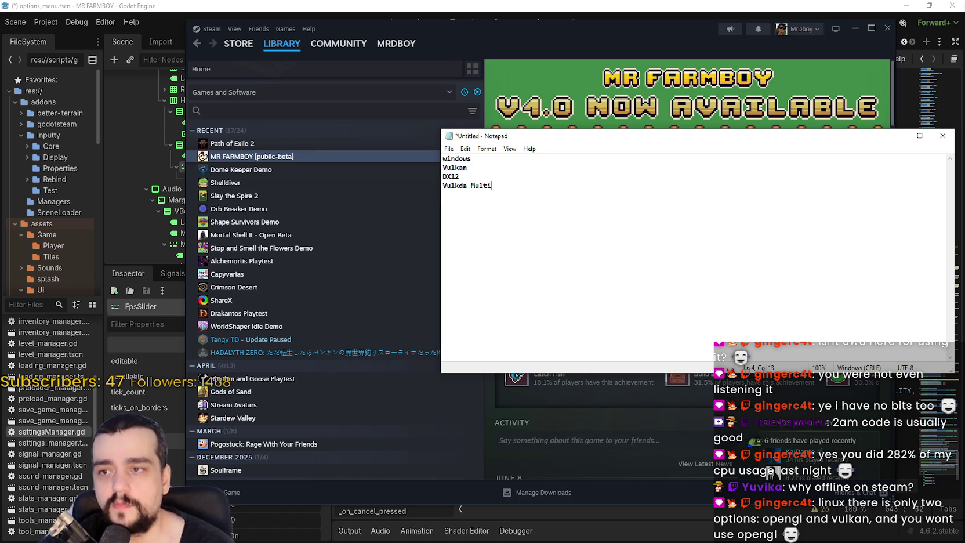
key(BackSpace)
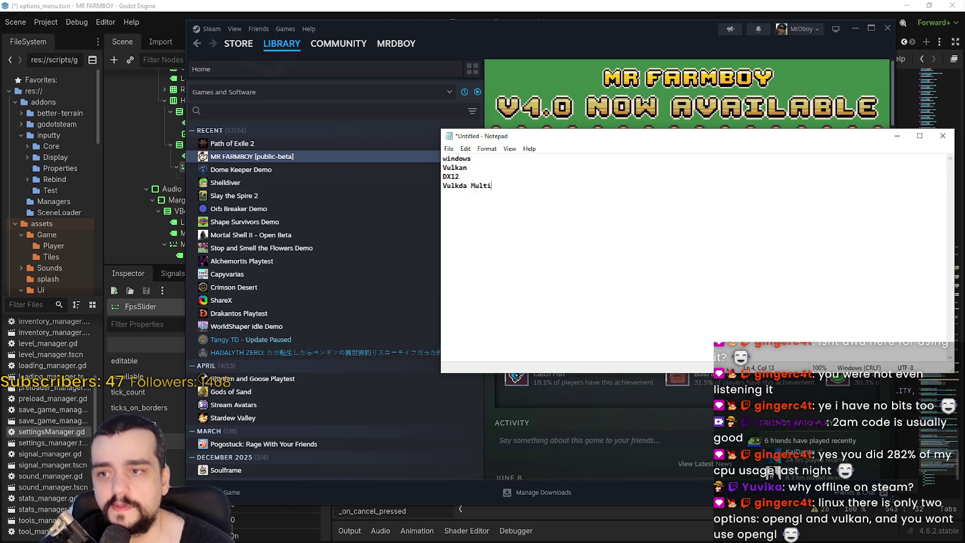
key(BackSpace)
key(BackSpace)
text(lit)
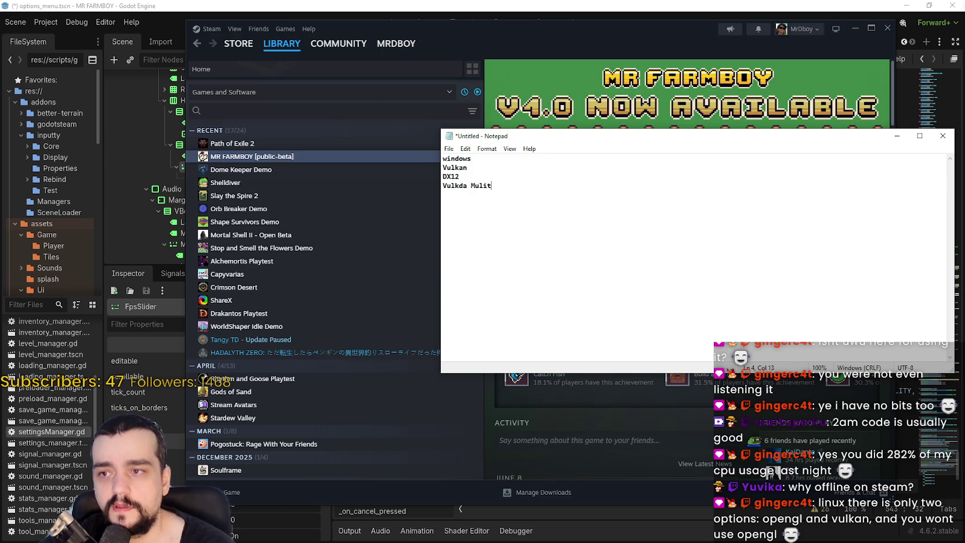
text(hreading)
key(Return)
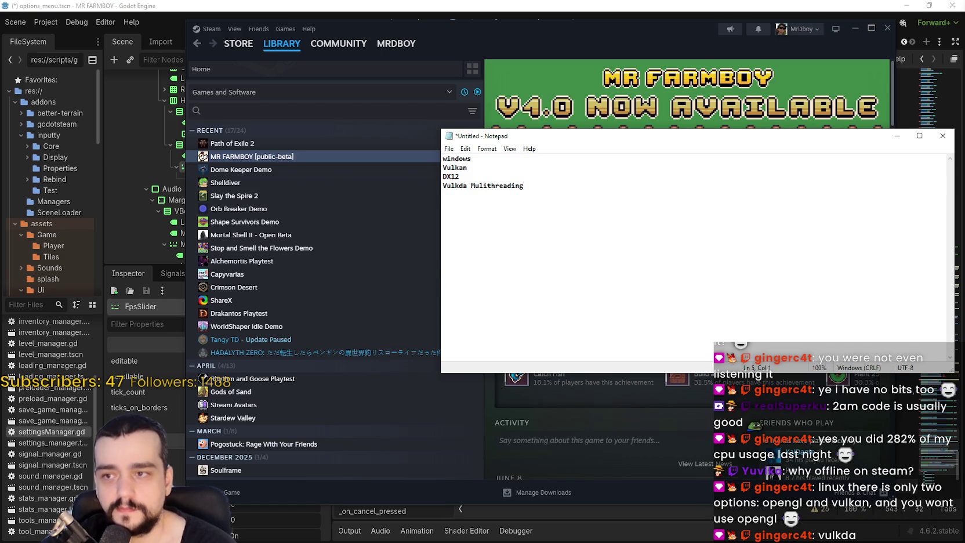
text(Dx12 Multithrea)
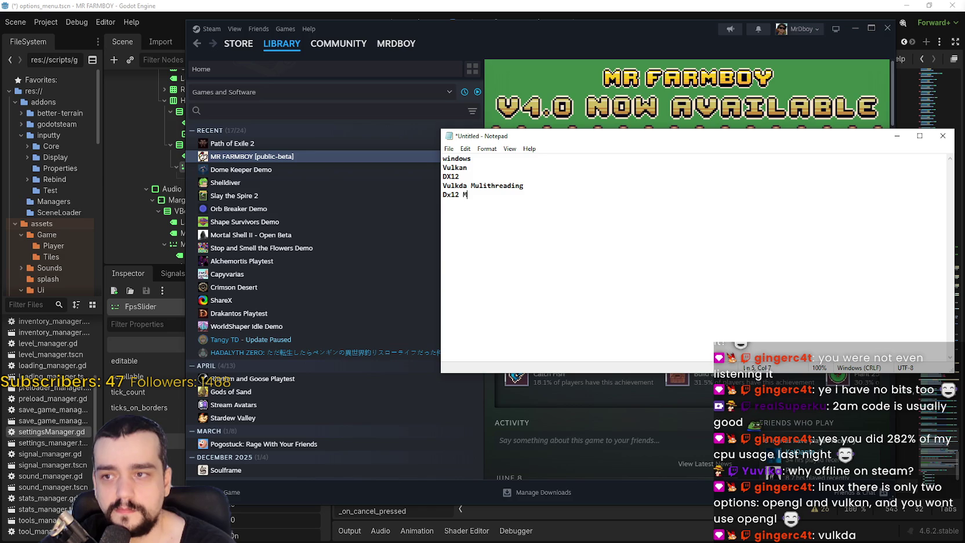
text(ding)
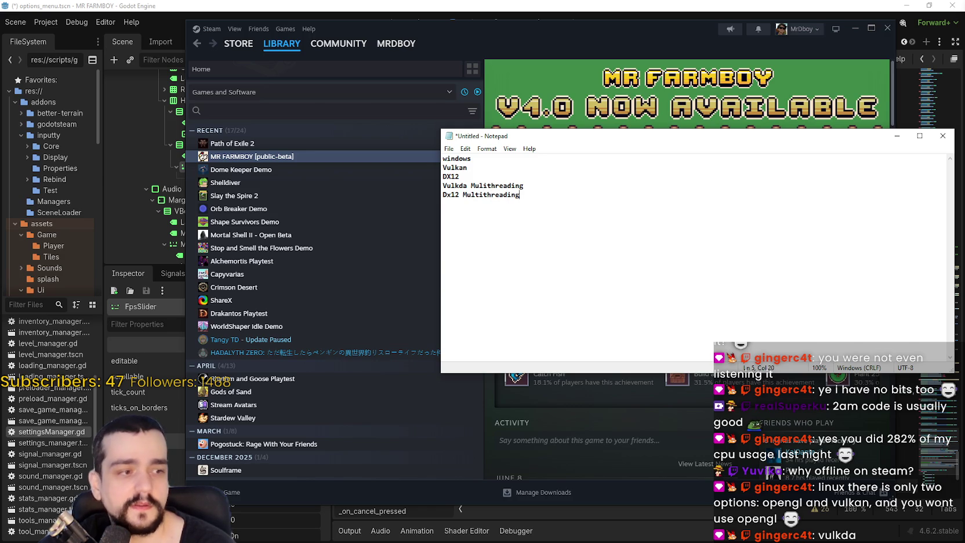
key(Return)
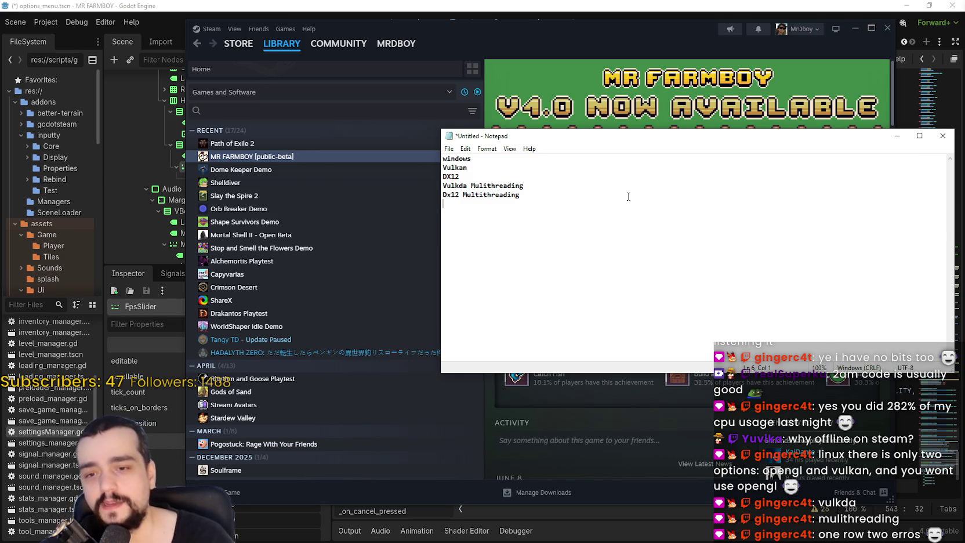
click(719, 385)
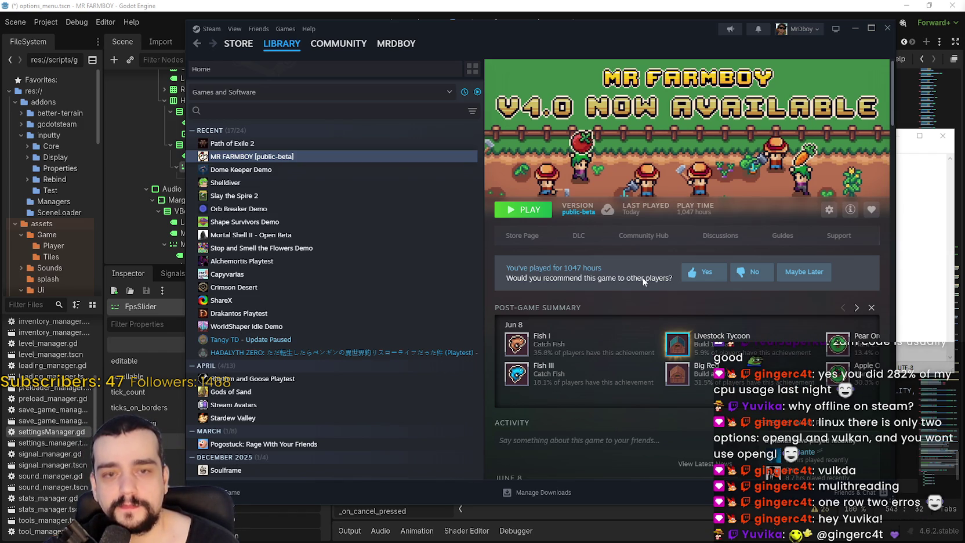
Step: Bring the notes forward and insert an OpenGL line after DX12
mouse_move(626, 36)
mouse_down()
mouse_move(635, 30)
mouse_move(650, 45)
mouse_up()
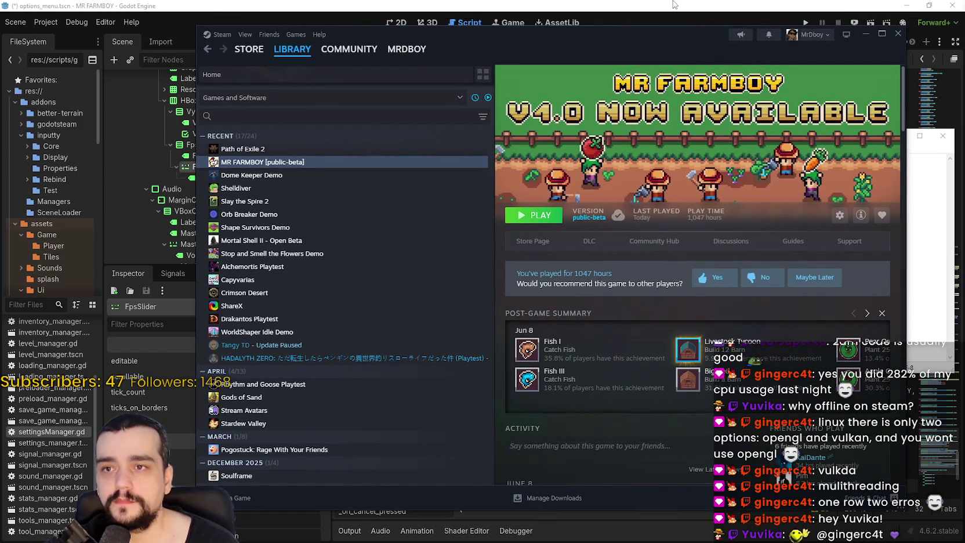
click(920, 241)
mouse_move(606, 216)
mouse_down()
mouse_move(444, 156)
mouse_move(409, 167)
mouse_up()
drag(543, 211, 424, 167)
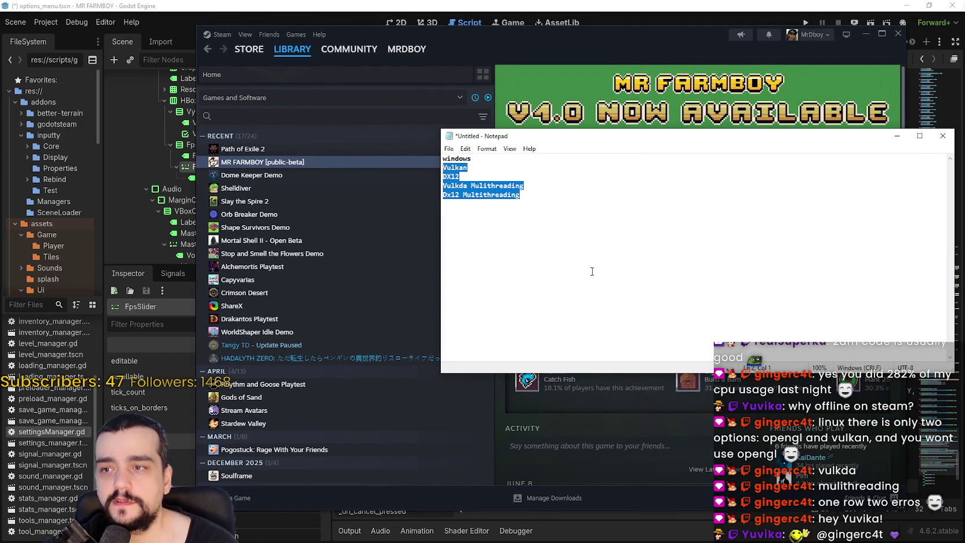
drag(538, 199, 411, 171)
click(497, 169)
key(Return)
text(OpenGL)
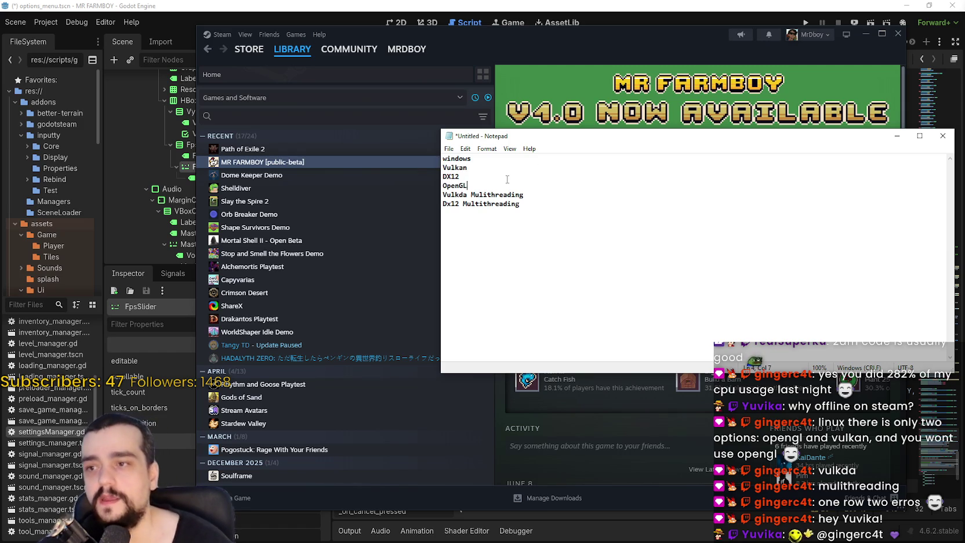
Step: Move the notes lower to uncover the game banner and review the renderer lines
mouse_move(444, 167)
mouse_down()
mouse_move(545, 196)
mouse_move(609, 257)
mouse_up()
click(604, 243)
drag(571, 216, 443, 168)
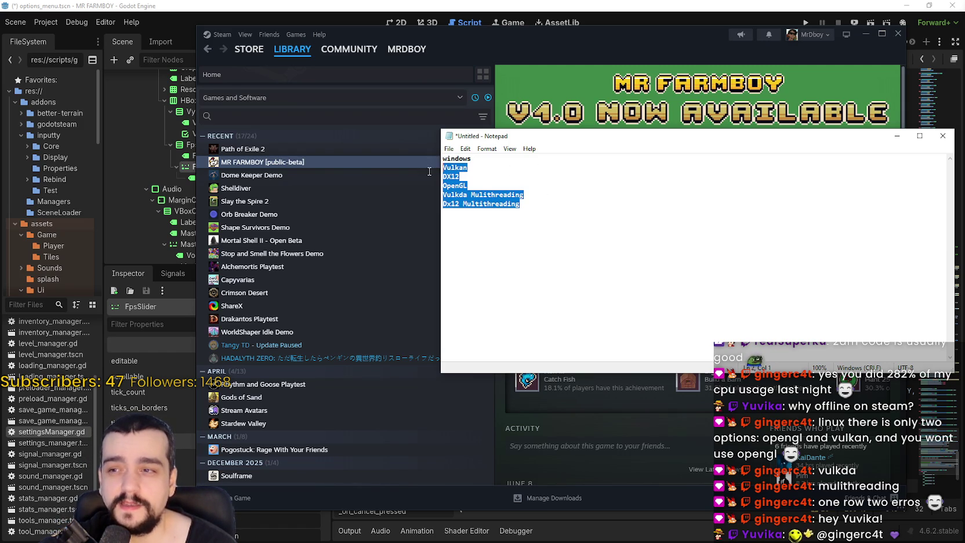
click(644, 196)
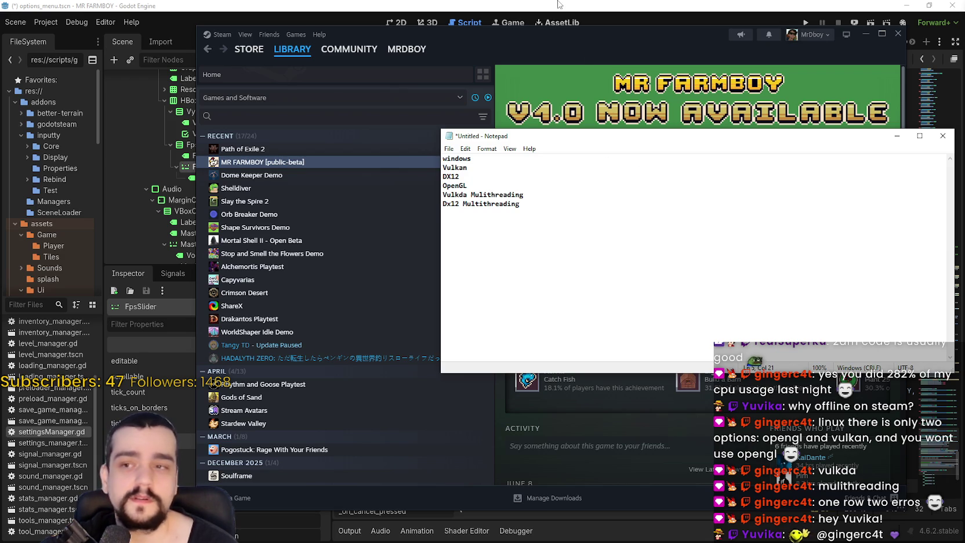
drag(544, 132, 545, 241)
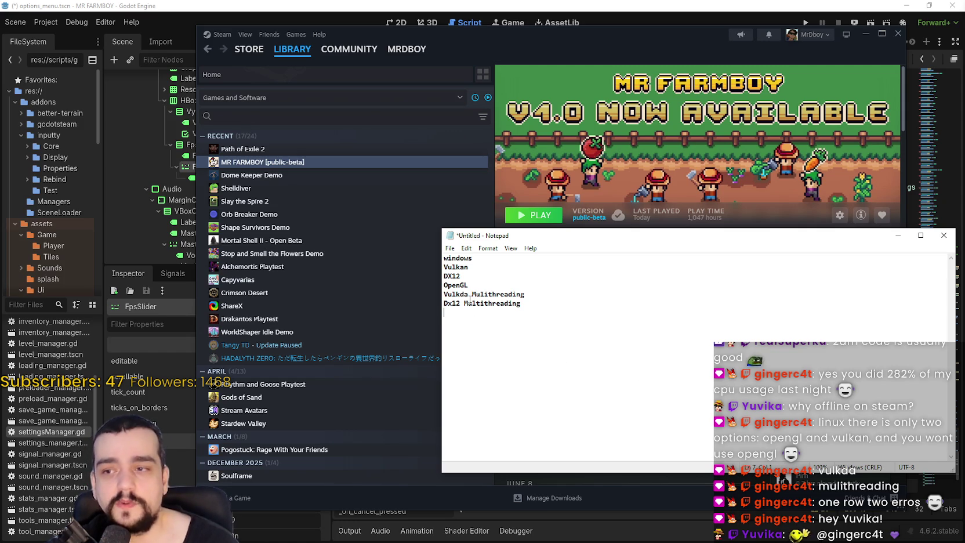
drag(466, 291, 430, 292)
mouse_move(565, 310)
mouse_down()
mouse_move(432, 304)
mouse_move(423, 284)
mouse_up()
click(478, 282)
Step: Add a Linux section with Vulkan, OpenGL and Vulkan Multithreading, then minimize Notepad
click(508, 275)
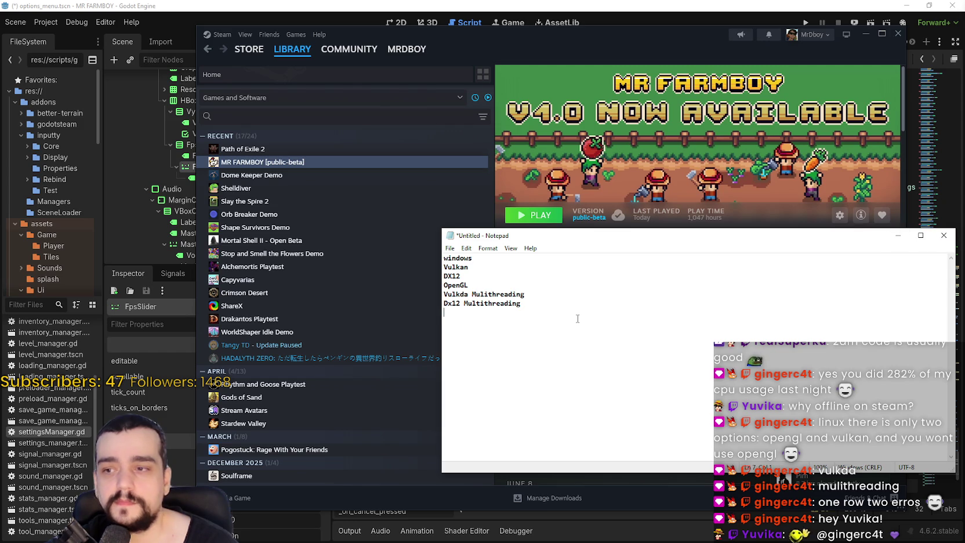
text(Linux)
key(Return)
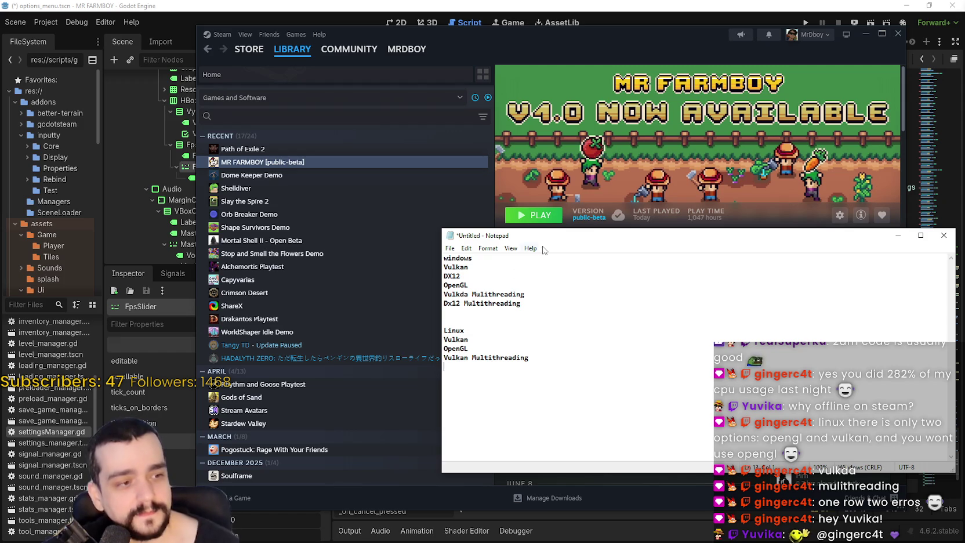
key(ctrl+a)
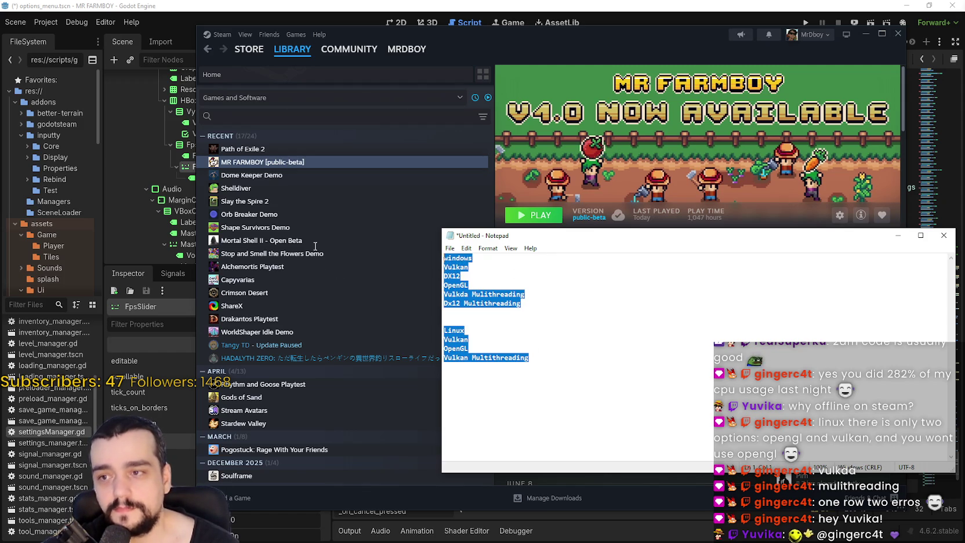
click(599, 392)
click(897, 235)
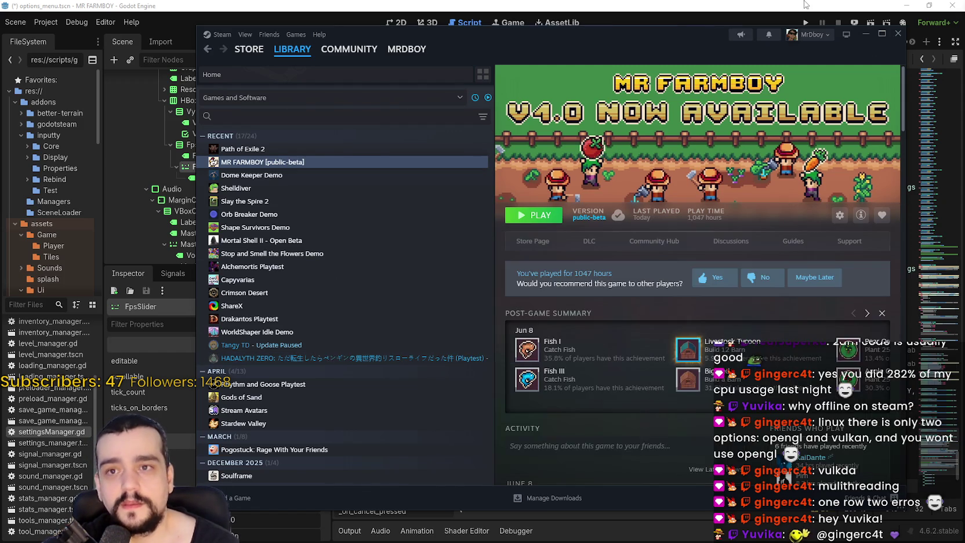
Step: Bring the Godot editor forward and save the open scene with Ctrl+S
click(807, 5)
key(ctrl+s)
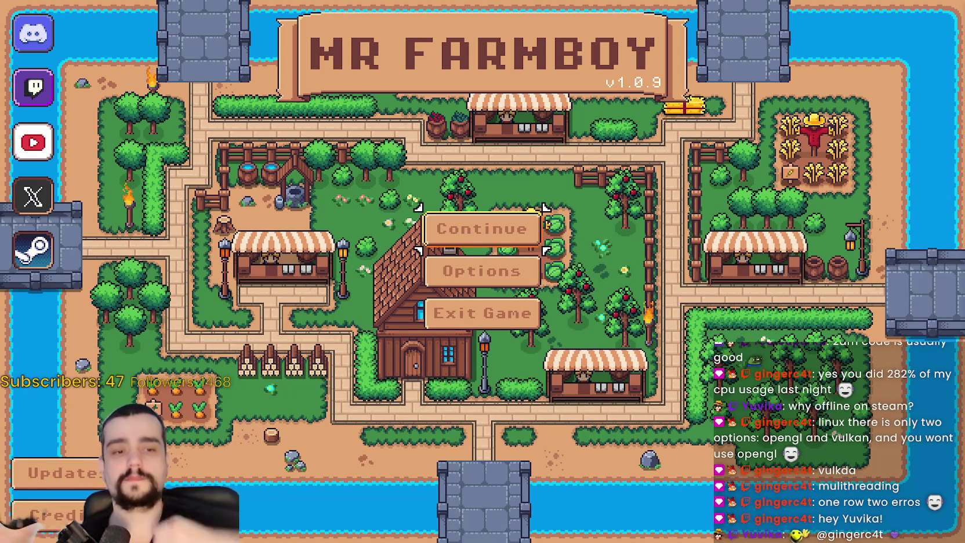
Step: Check the save list, then open Video options and sweep the FPS slider across its range
click(542, 226)
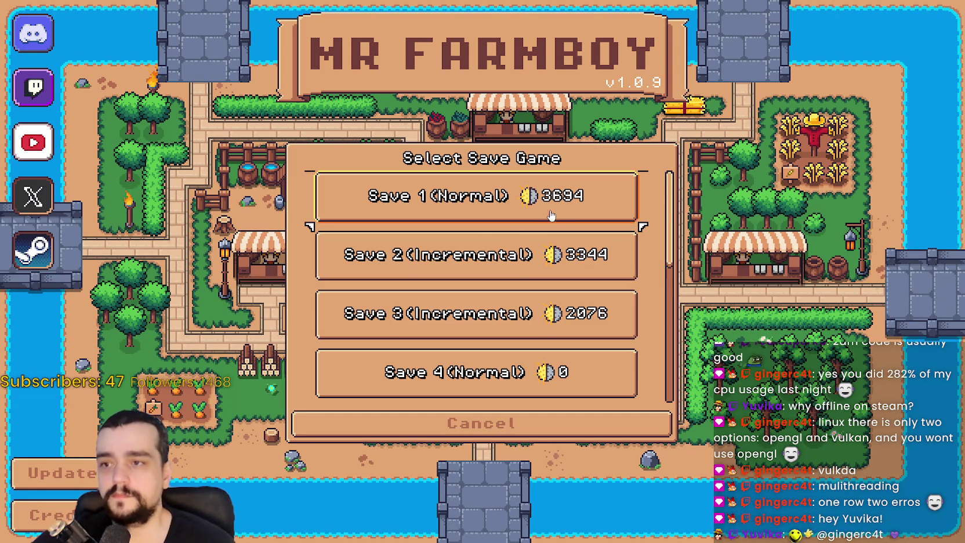
click(481, 423)
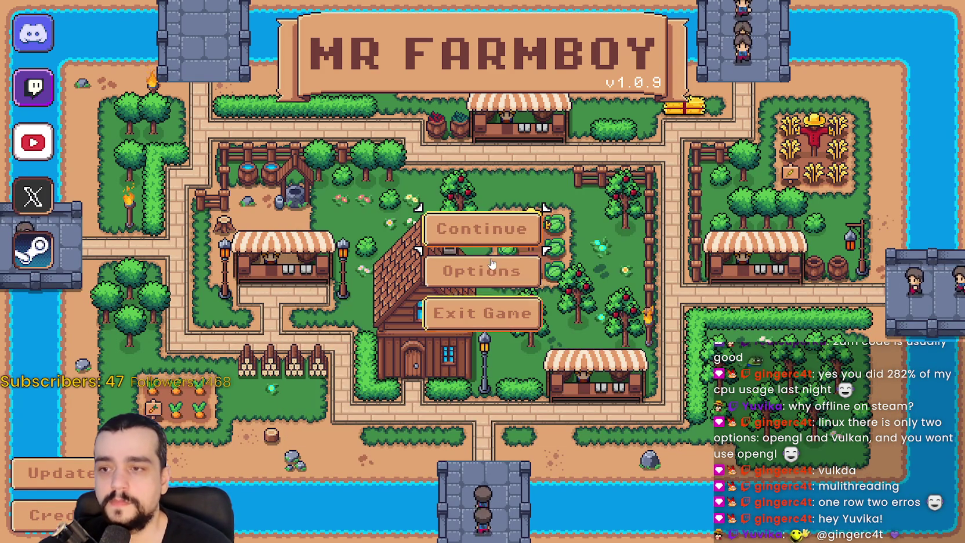
click(494, 272)
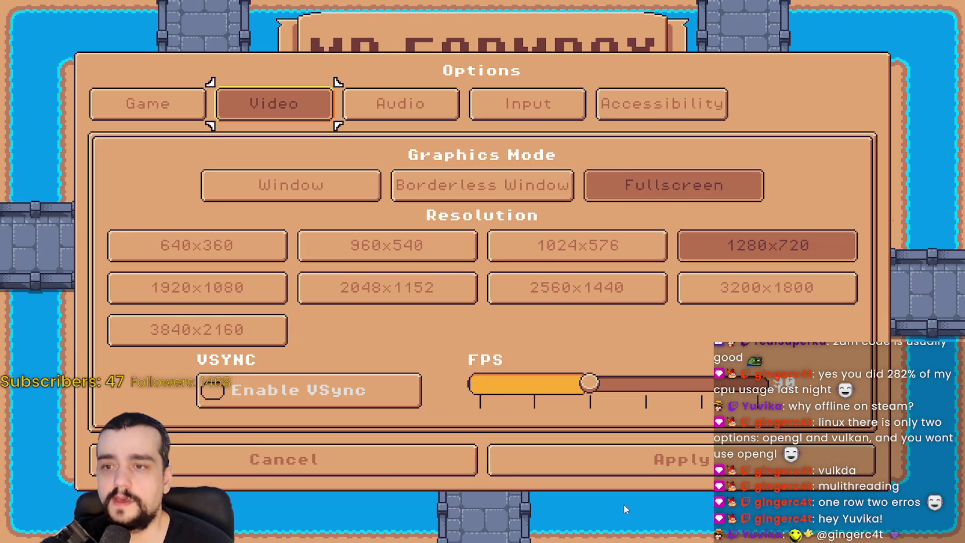
mouse_move(546, 380)
mouse_down()
mouse_move(468, 385)
mouse_move(547, 399)
mouse_move(755, 384)
mouse_up()
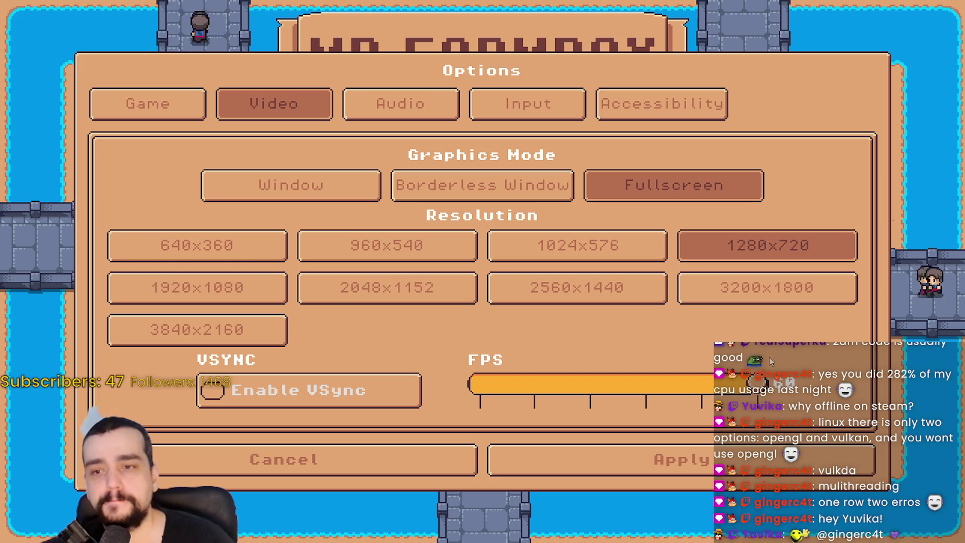
Step: Enable VSync, lower the FPS limit, apply, and reopen the save list
click(316, 390)
click(316, 390)
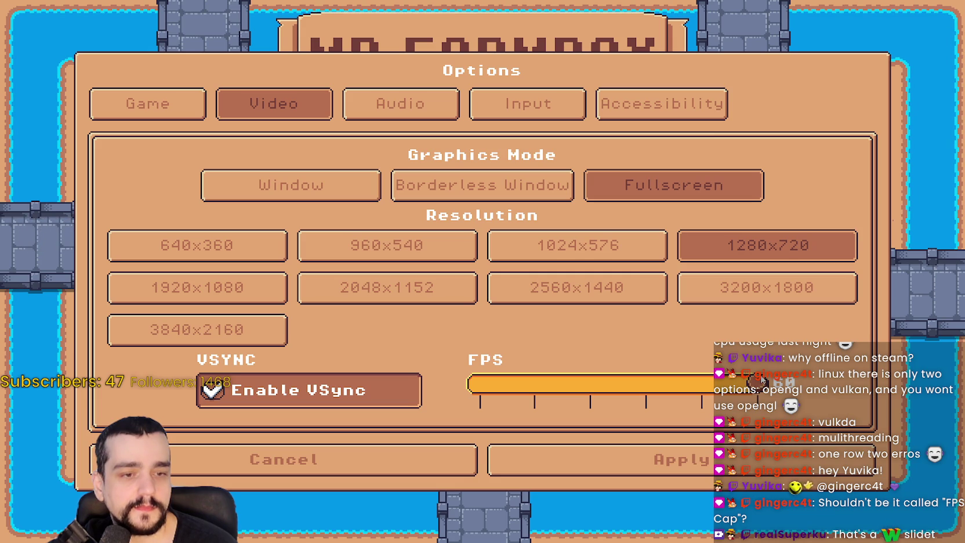
mouse_move(763, 381)
mouse_down()
mouse_move(532, 385)
mouse_move(771, 393)
mouse_up()
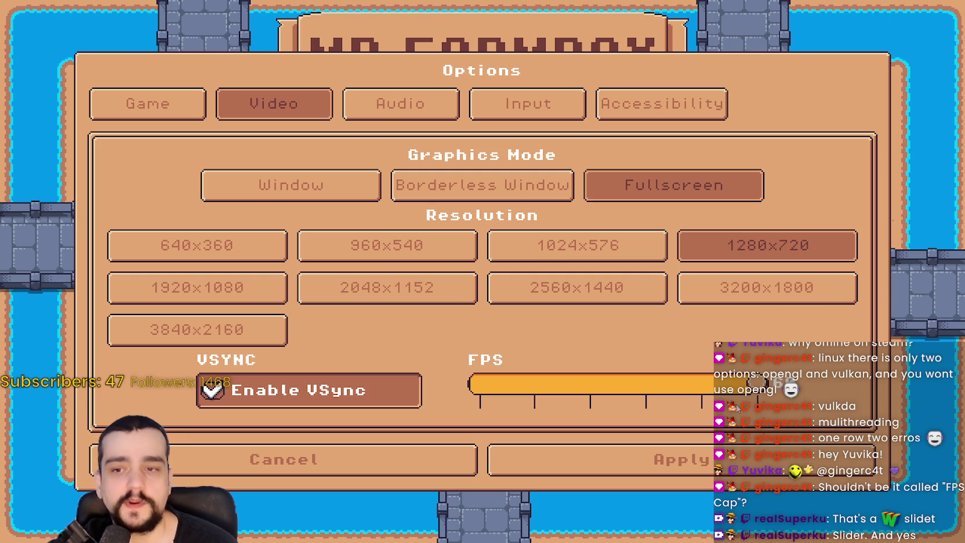
mouse_move(736, 391)
mouse_down()
mouse_move(577, 378)
mouse_move(742, 384)
mouse_up()
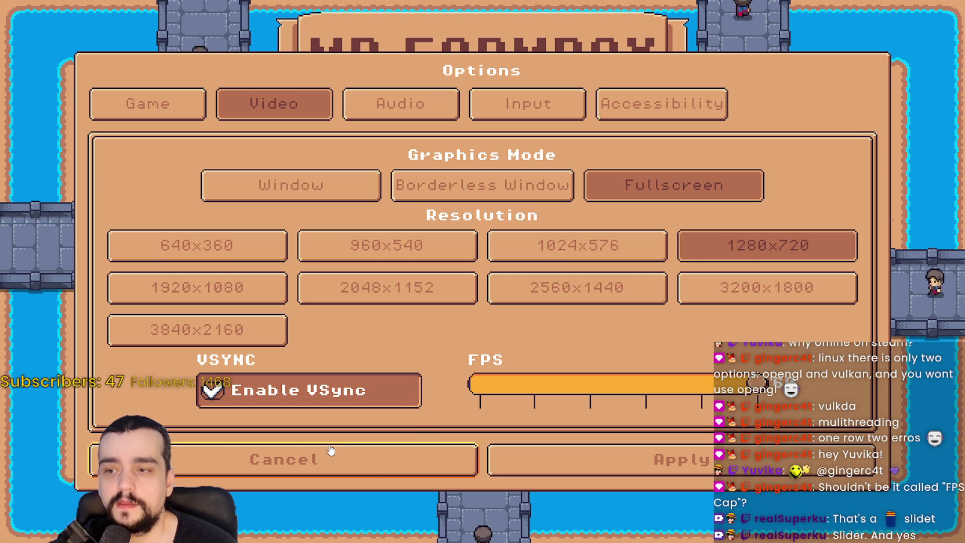
click(599, 463)
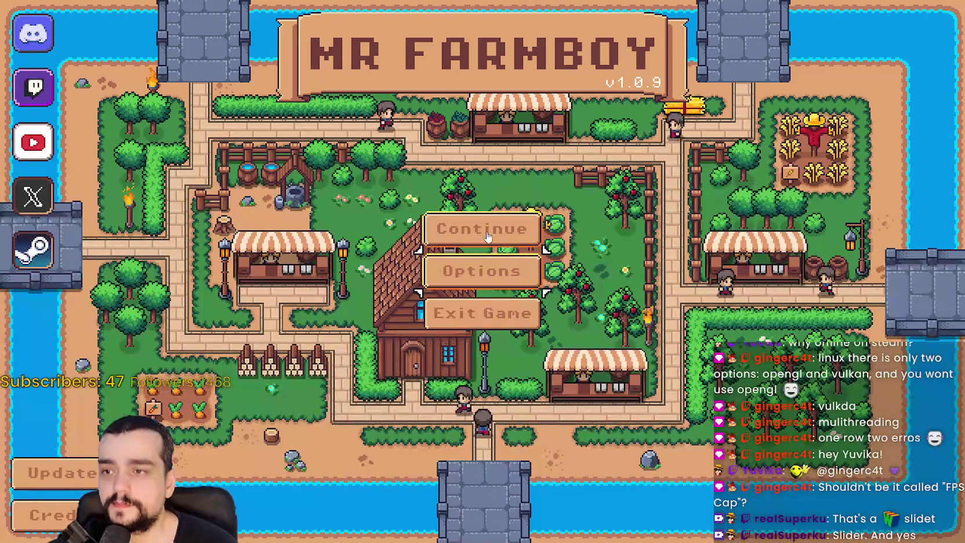
click(499, 229)
Step: Load the first save game, then look through the editor's Debug and Editor menus
click(475, 196)
click(450, 206)
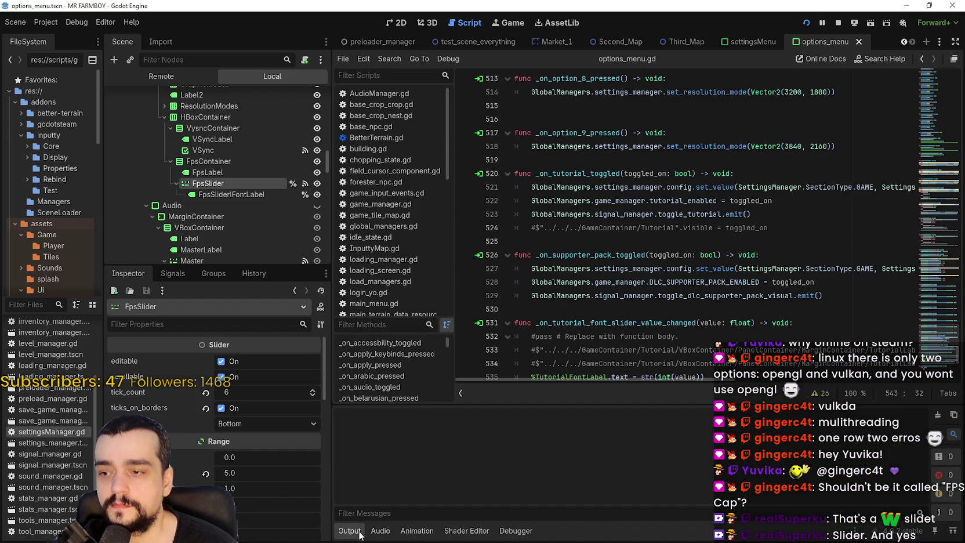
click(80, 25)
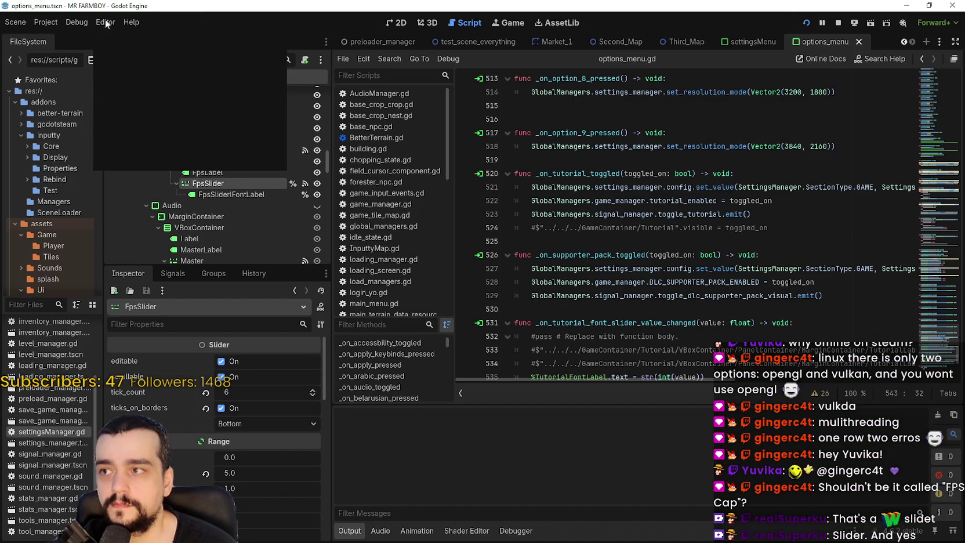
click(121, 17)
Step: Show the Debugger's live FPS and performance monitors and switch to the running game
click(46, 23)
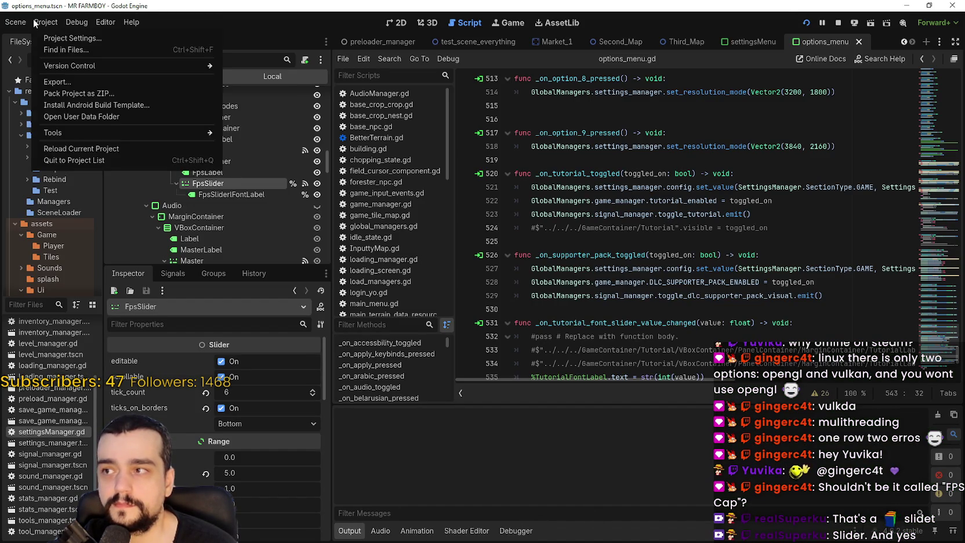
click(46, 24)
click(109, 22)
click(112, 22)
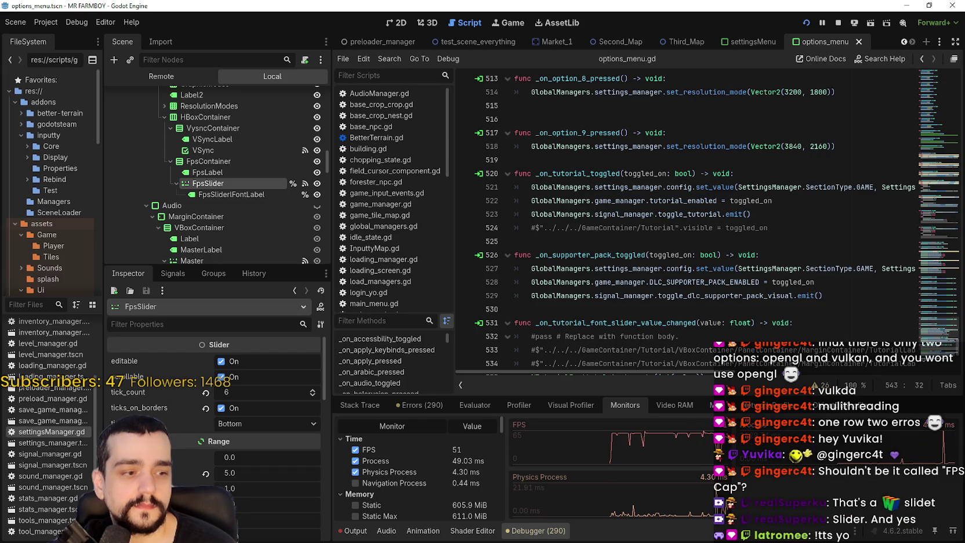
key(alt+Tab)
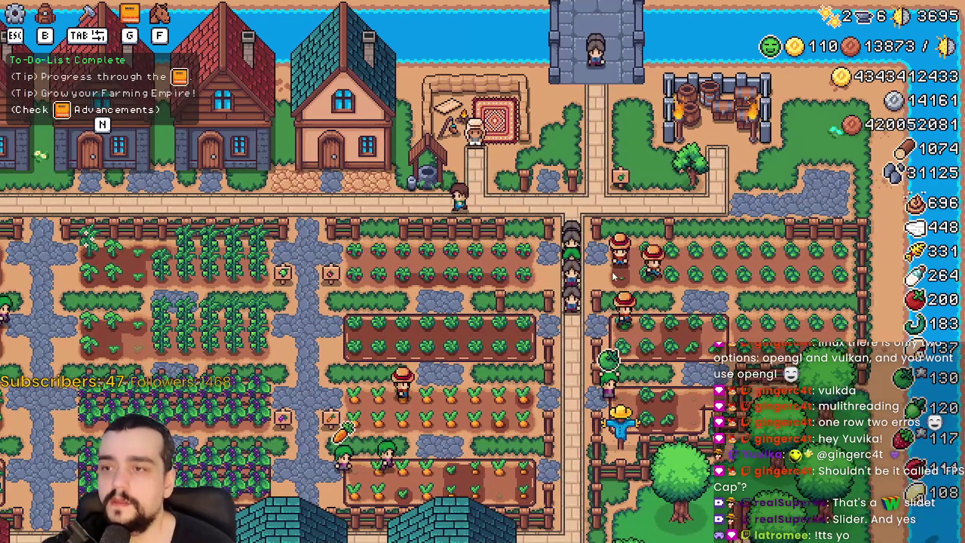
Step: Switch the game's Video display mode from fullscreen to Window and apply it
key(Escape)
click(485, 208)
click(294, 189)
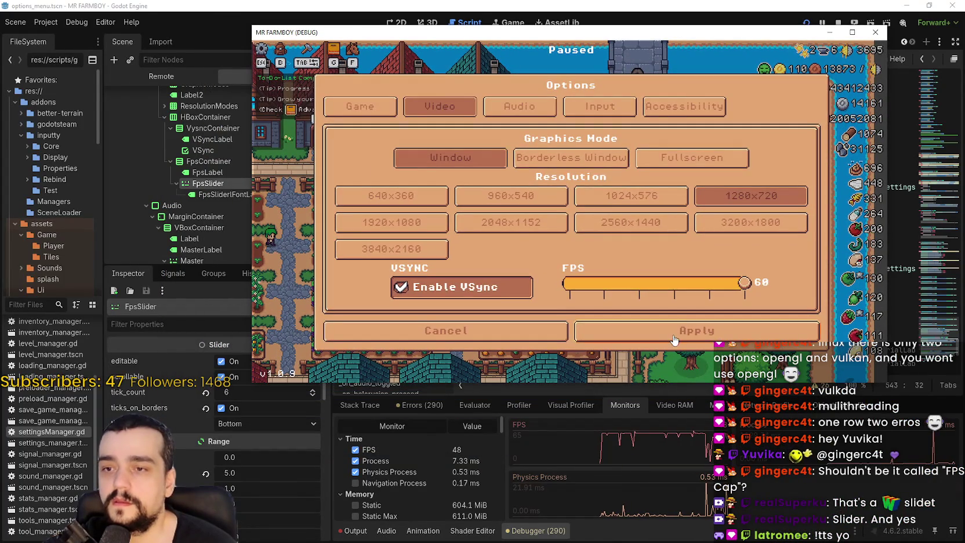
click(696, 330)
key(Escape)
Step: Pan the camera over the fields, park, crop fields, houses and market stalls, then pause
key(a)
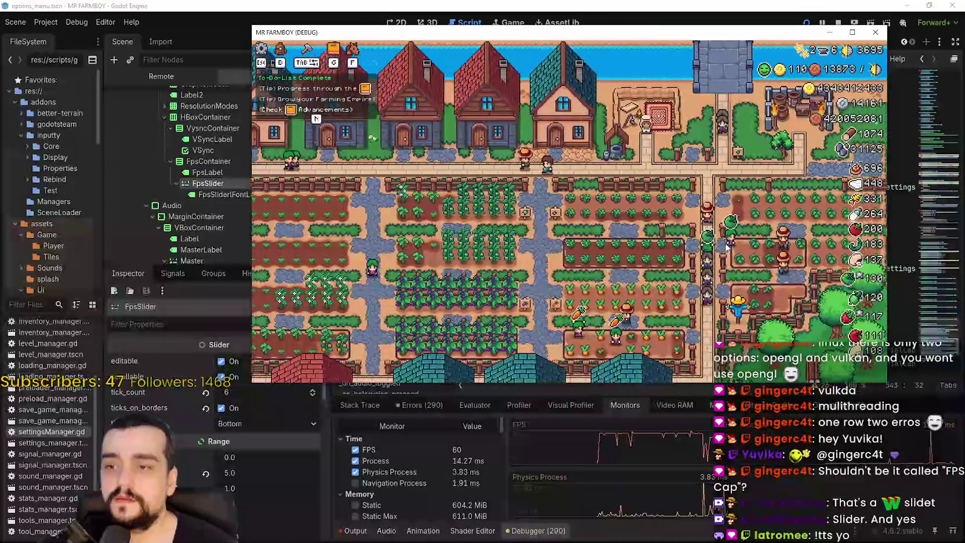
key(s)
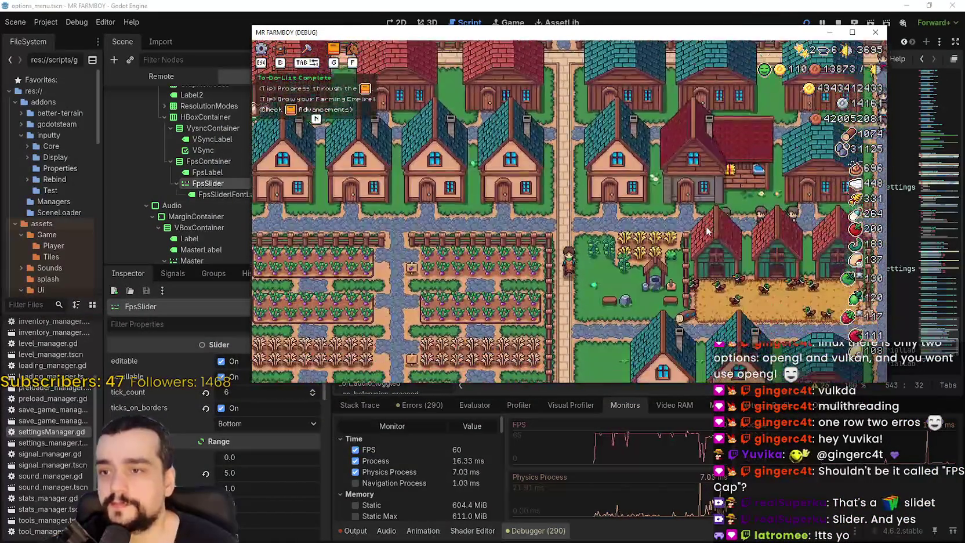
key(s)
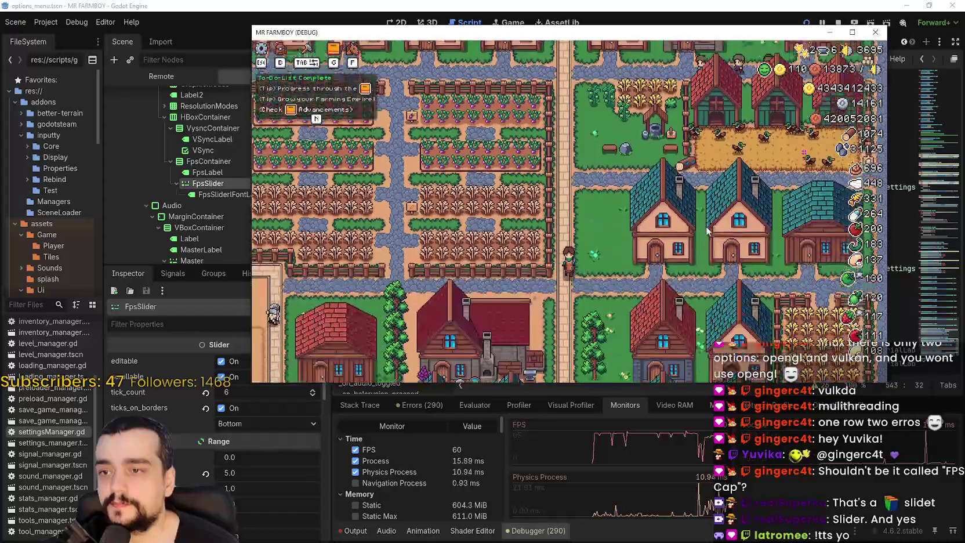
key(s)
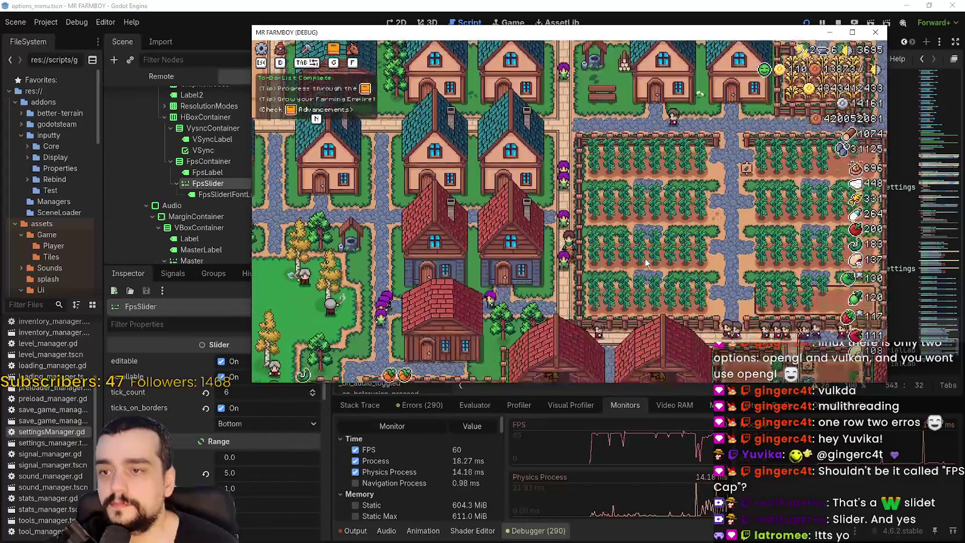
key(a)
scroll(645, 257, up, 3)
key(a)
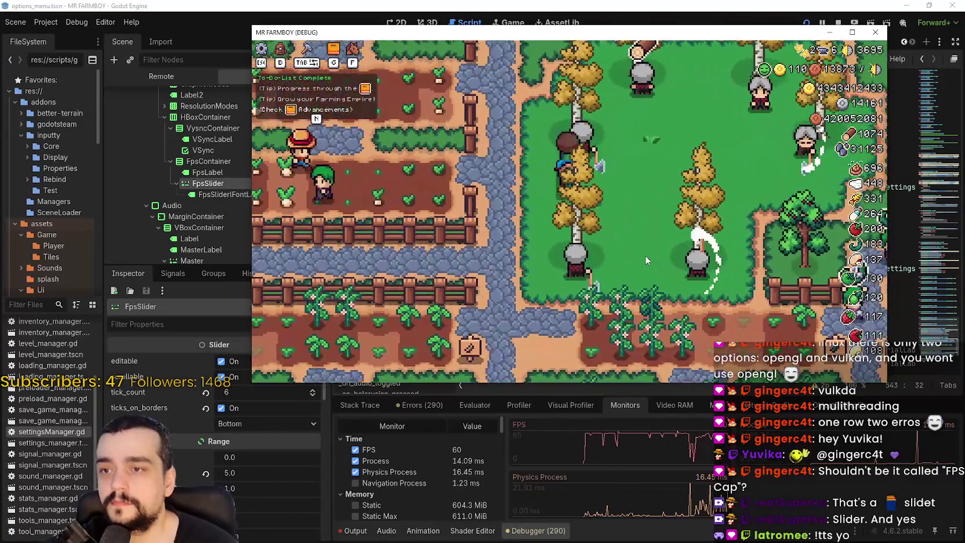
key(w)
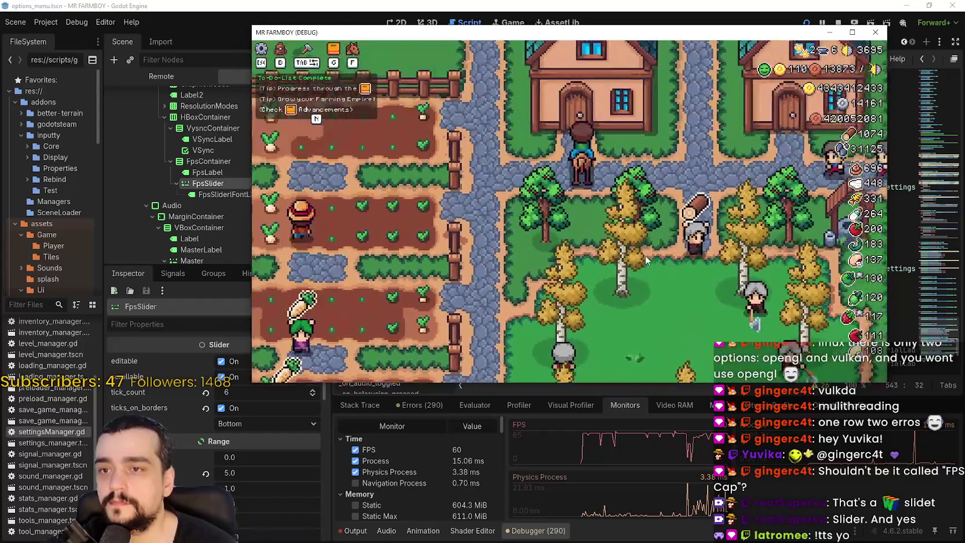
key(w)
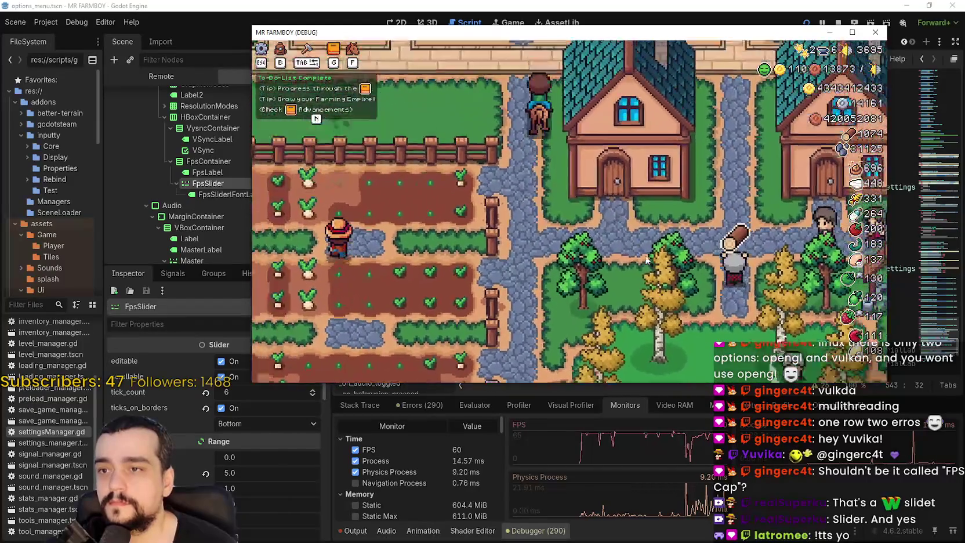
key(d)
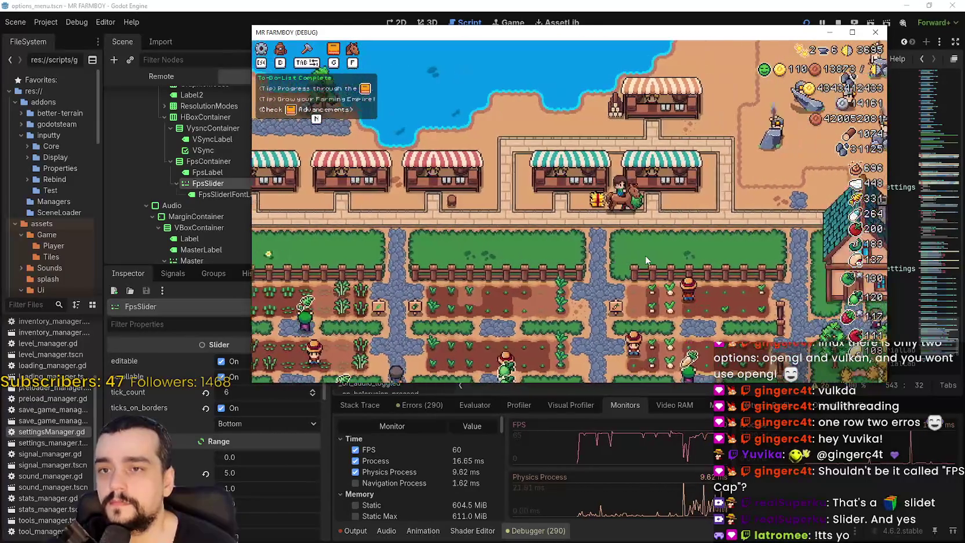
key(Escape)
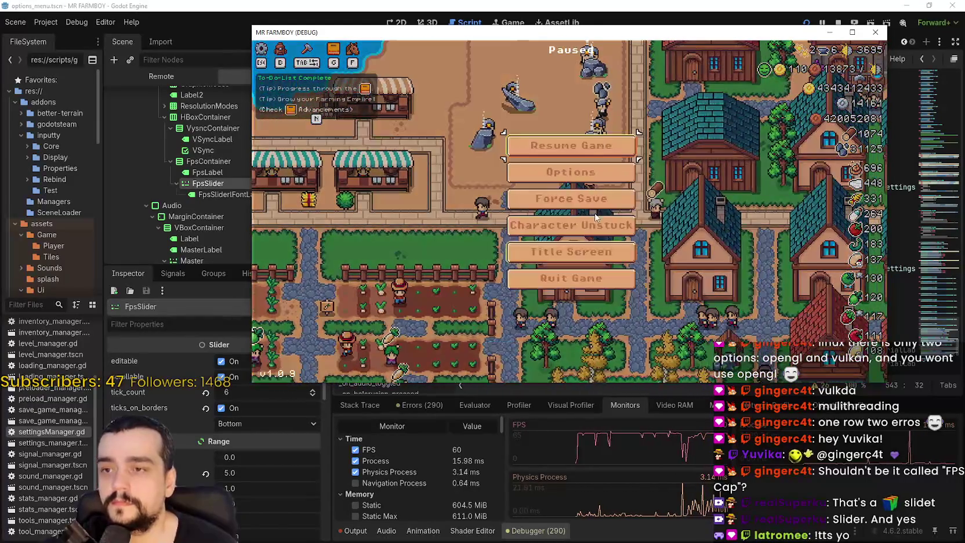
Step: Apply the current video options, resume briefly moving west, then pause again
click(571, 171)
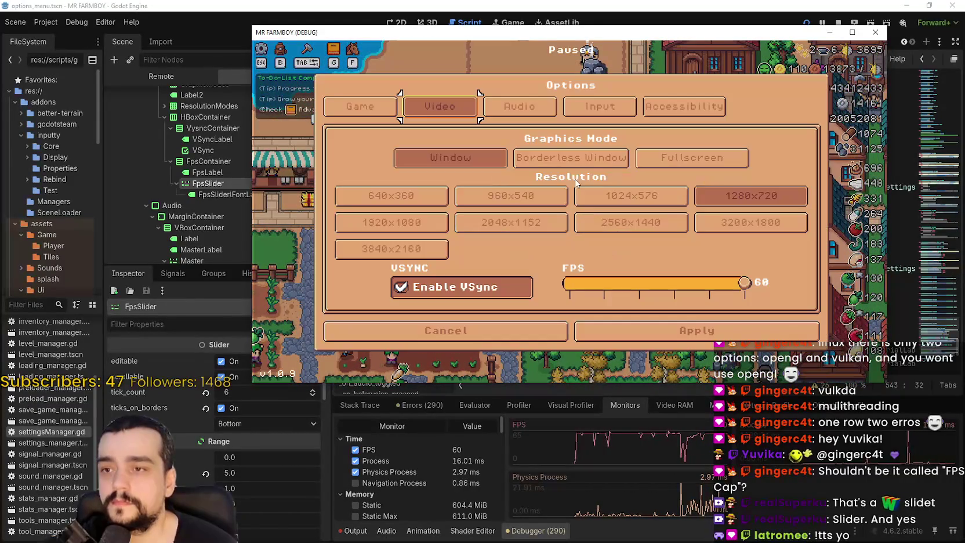
scroll(757, 285, down, 1)
click(657, 333)
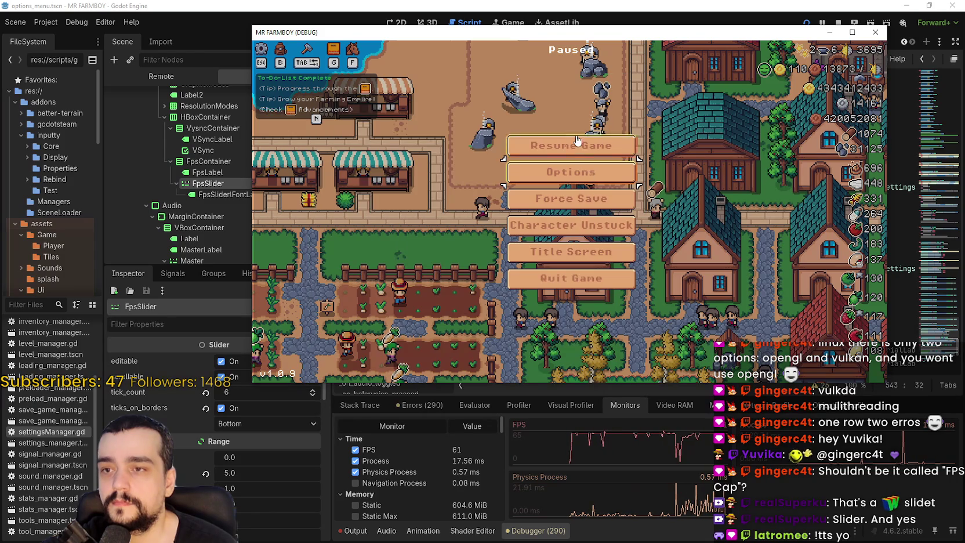
key(Escape)
key(a)
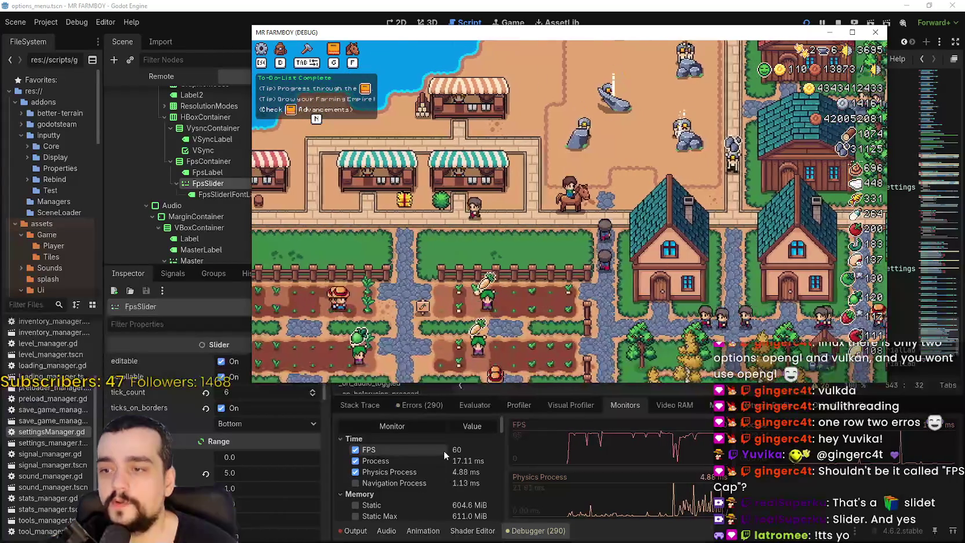
key(Escape)
Step: Turn off VSync, raise the FPS cap to 144, apply, and resume play
click(567, 178)
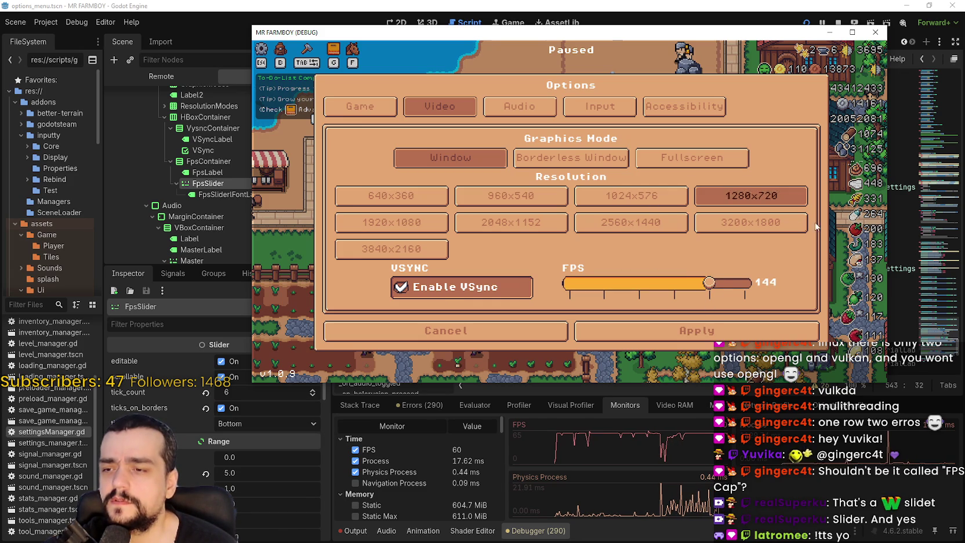
click(735, 287)
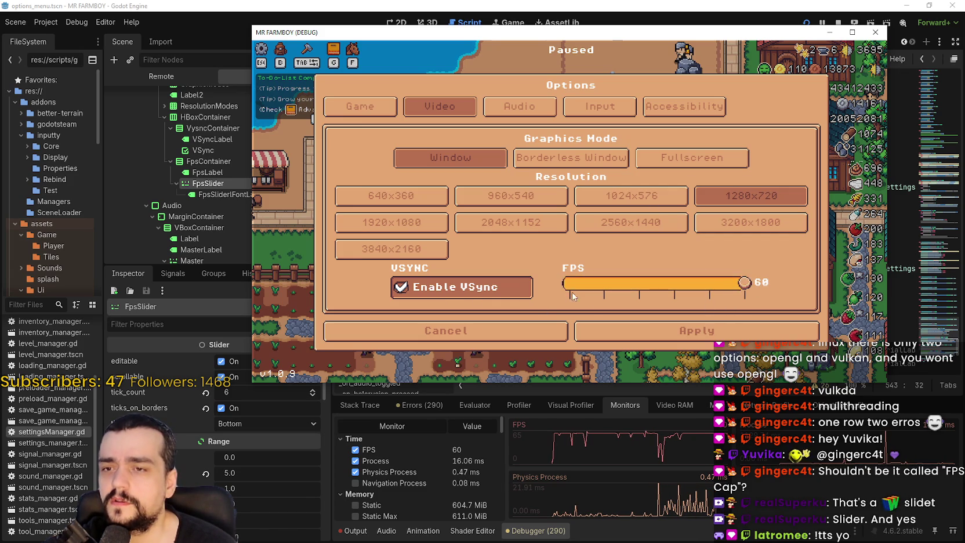
drag(586, 291, 643, 292)
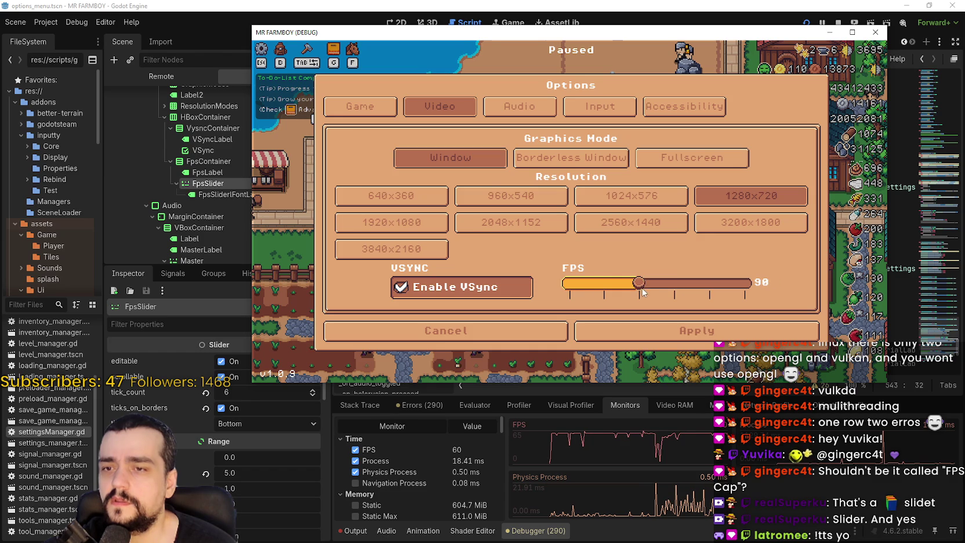
click(490, 292)
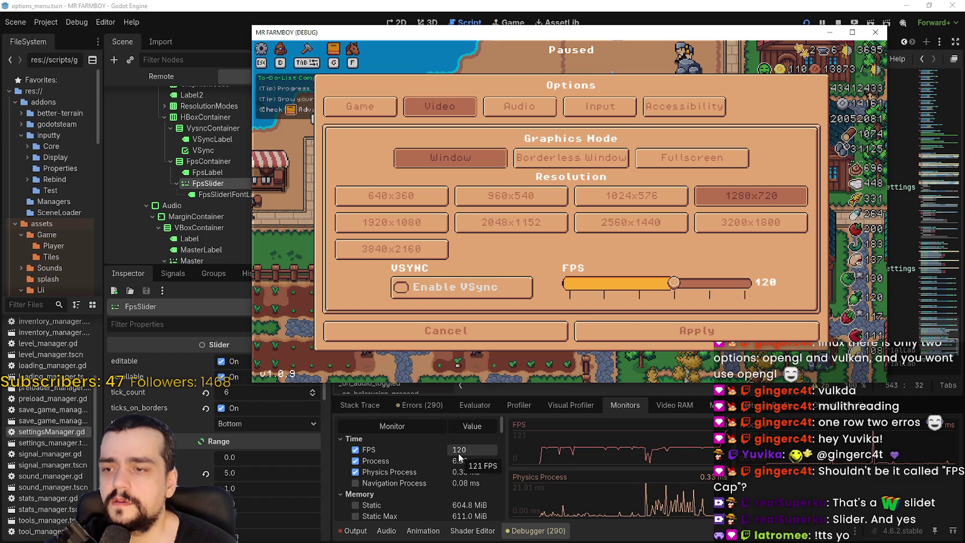
click(700, 284)
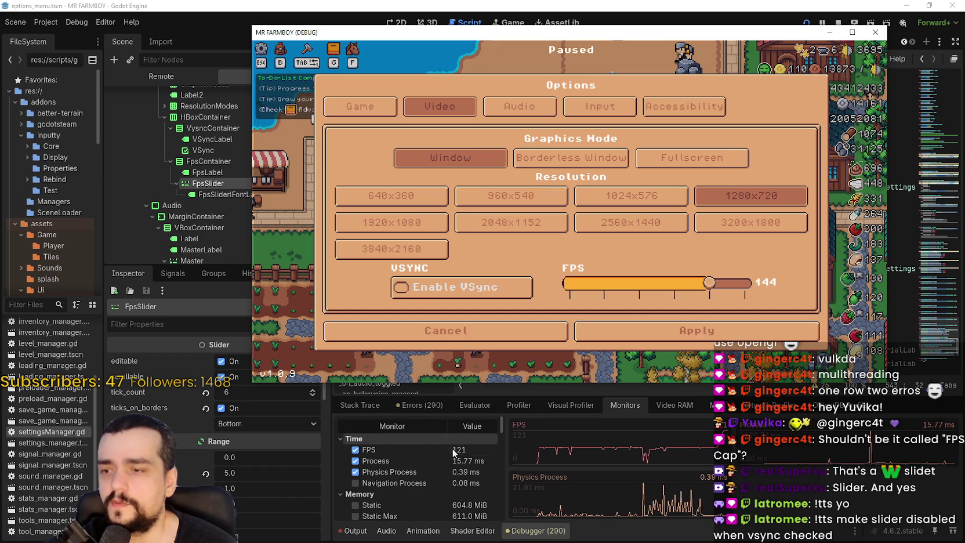
click(706, 331)
click(616, 151)
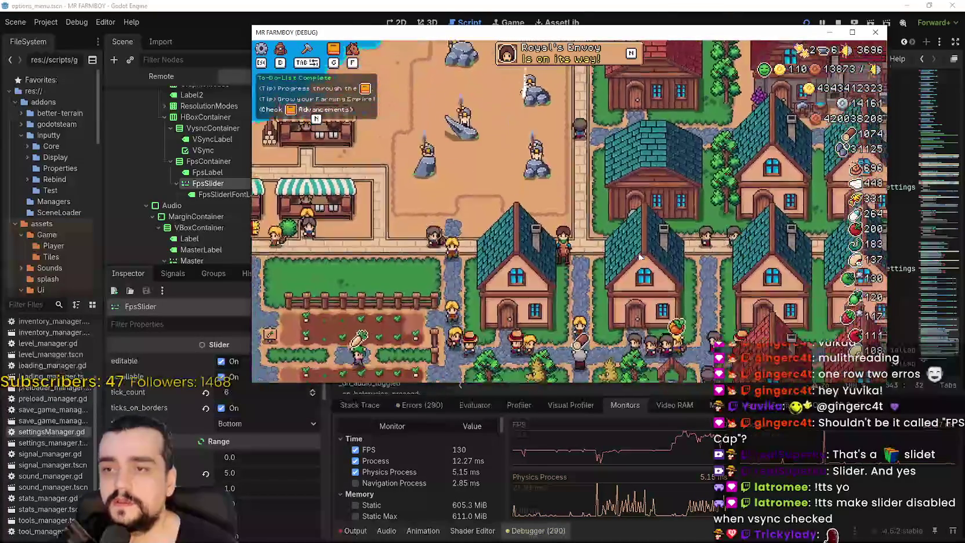
Step: Pause the game after playing briefly at the new 144 FPS cap
key(Escape)
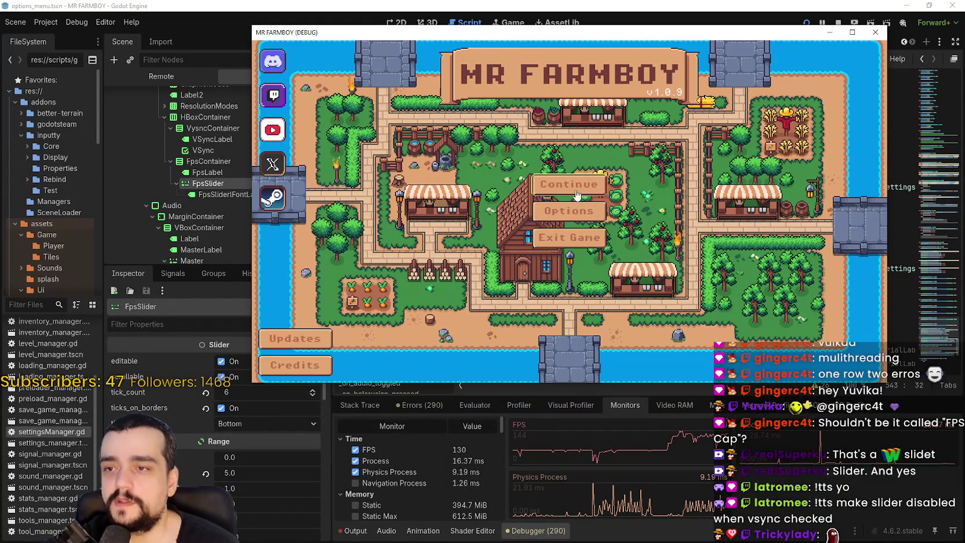
Step: Load the second saved world from the save slots
click(571, 186)
click(639, 208)
click(512, 204)
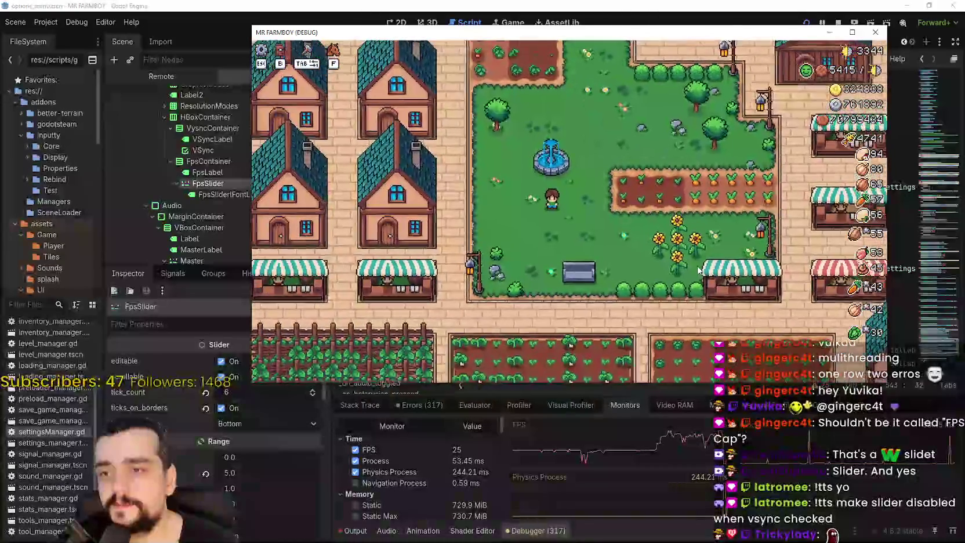
Step: Ride the horse down onto the road, up through town, then toward the farm fields
key(s)
key(d)
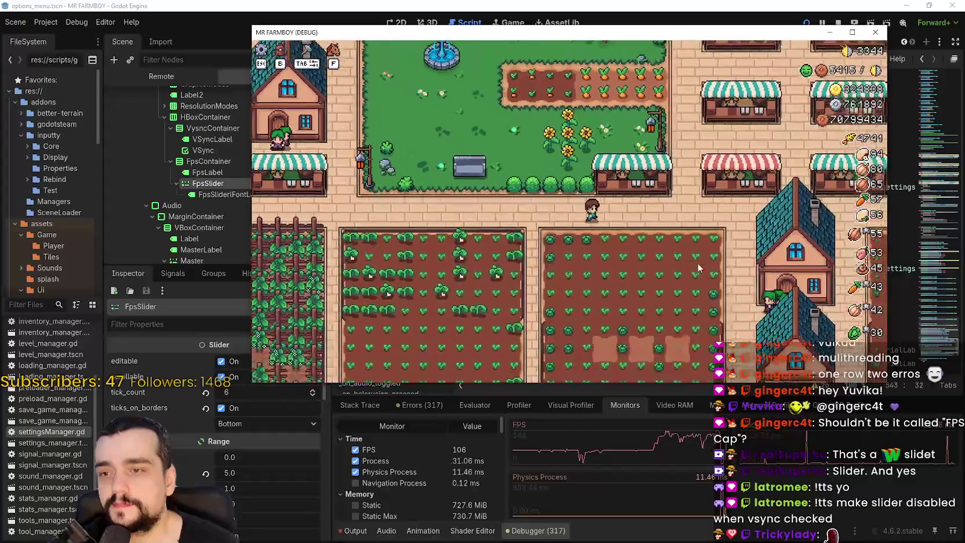
key(w)
key(d)
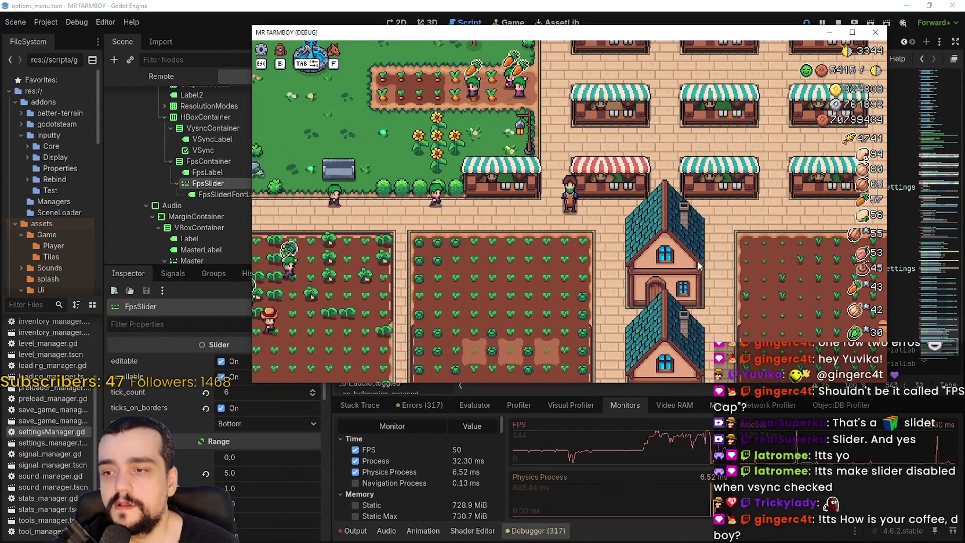
scroll(698, 265, down, 10)
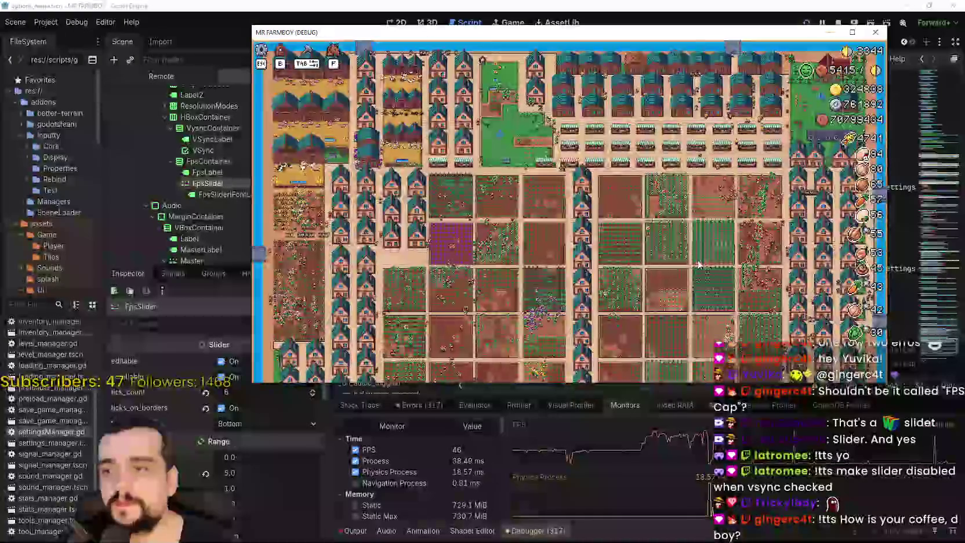
scroll(698, 265, up, 10)
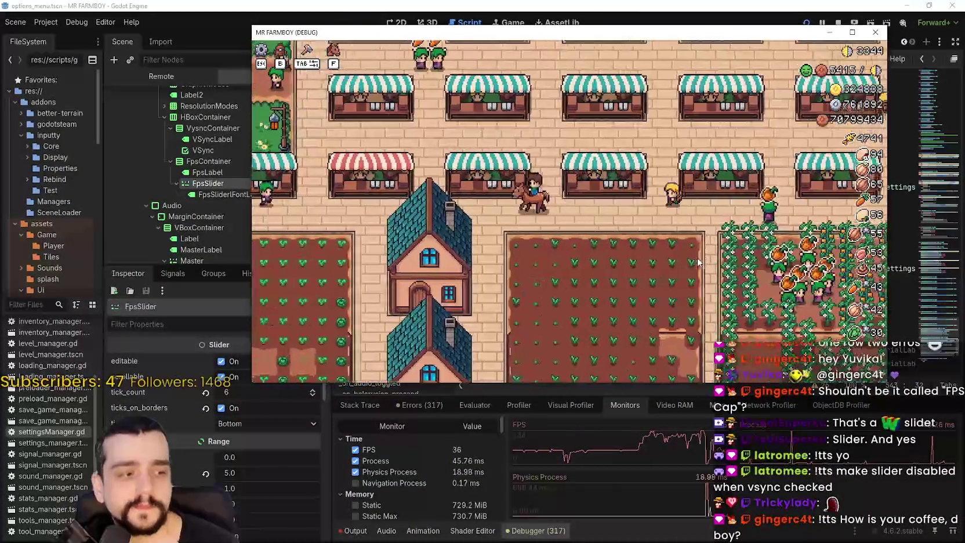
key(s)
scroll(698, 263, down, 5)
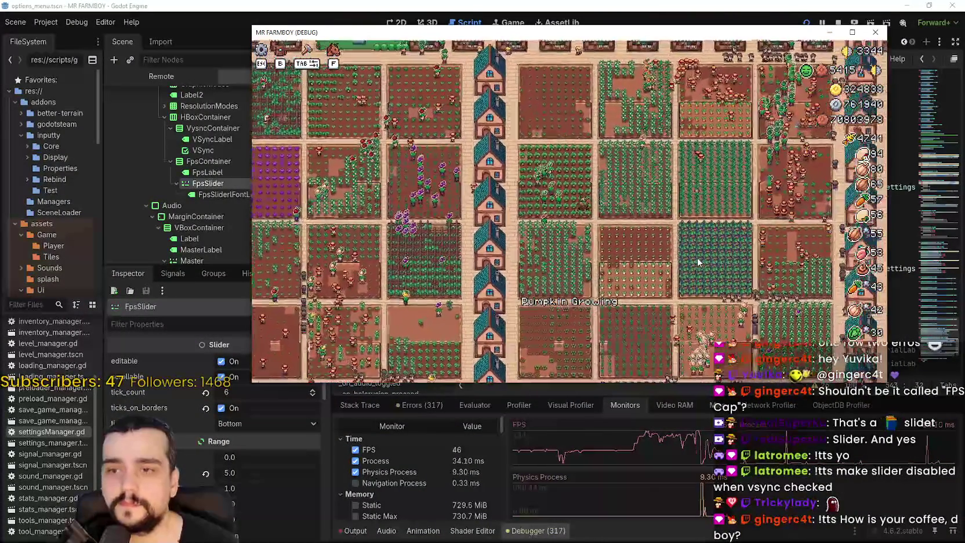
Step: Ride across the farm fields and purple crops back to the houses, then open video options
key(d)
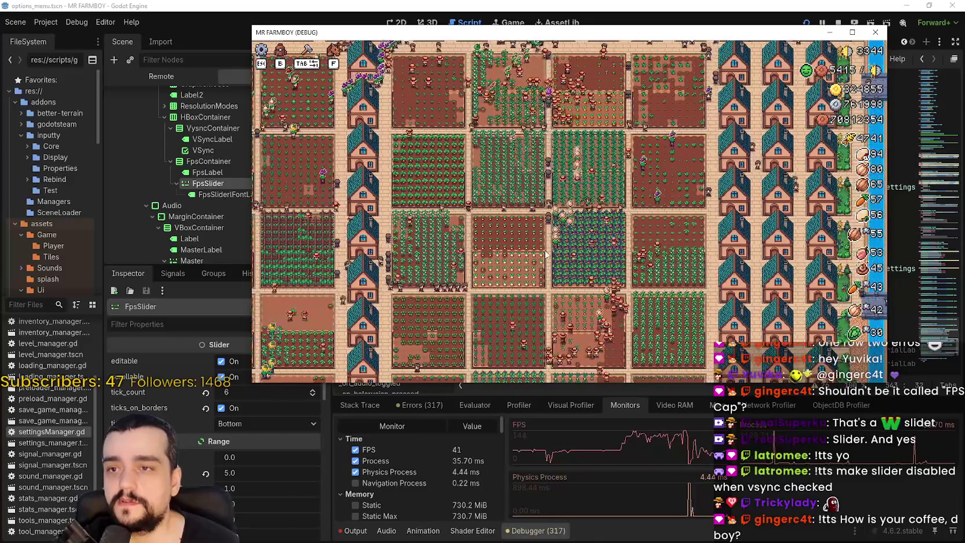
key(a)
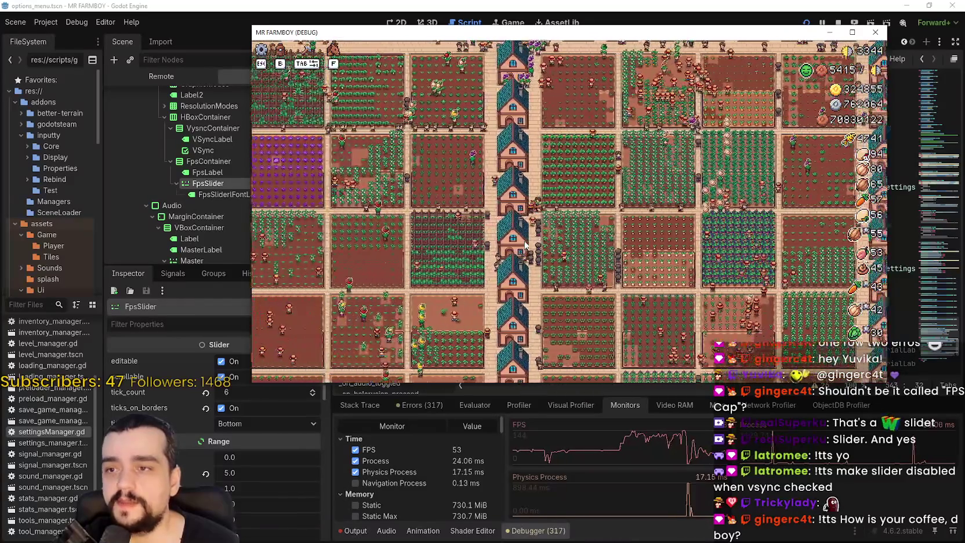
key(a)
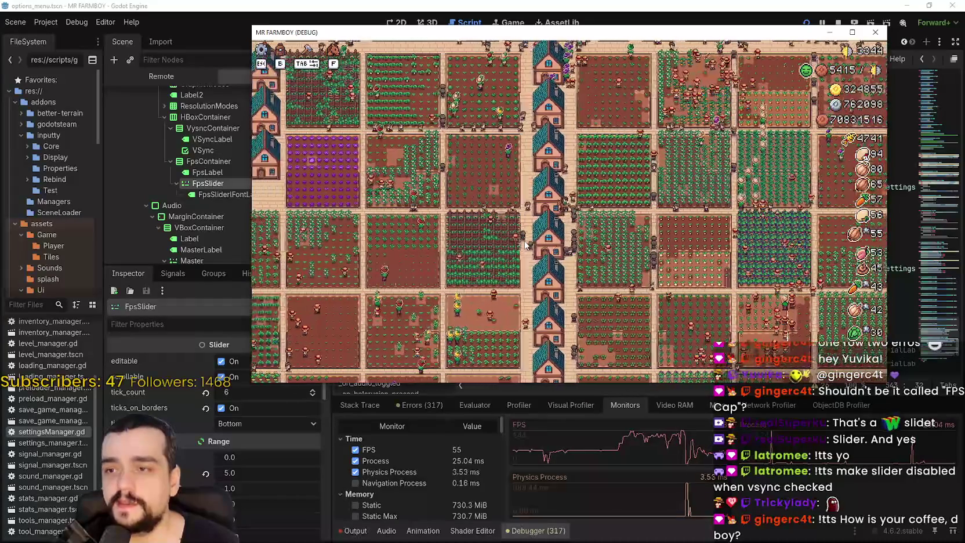
key(a)
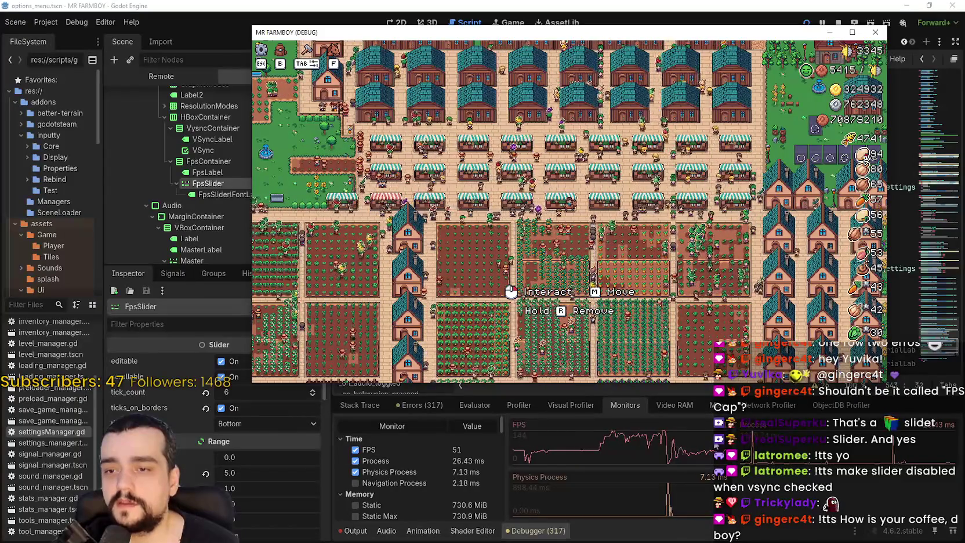
scroll(673, 269, up, 4)
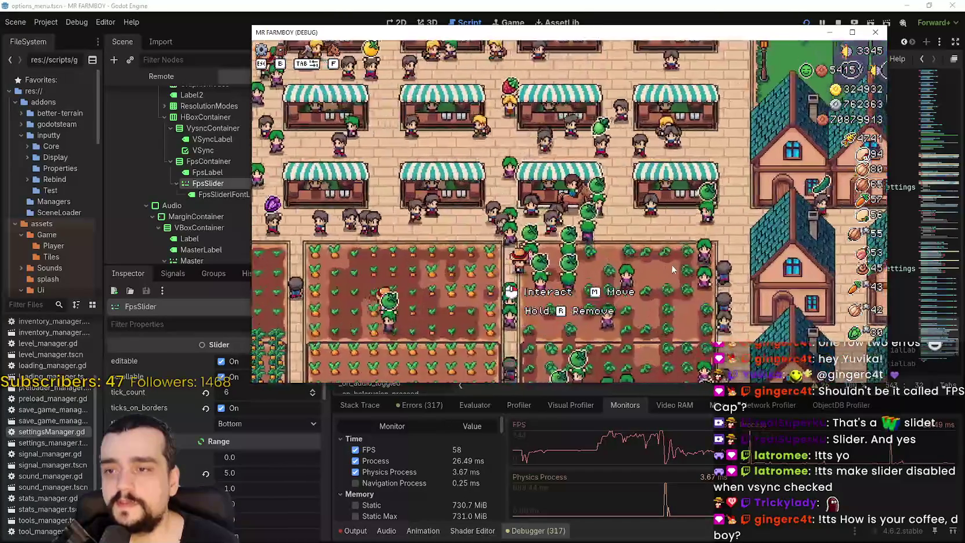
key(s)
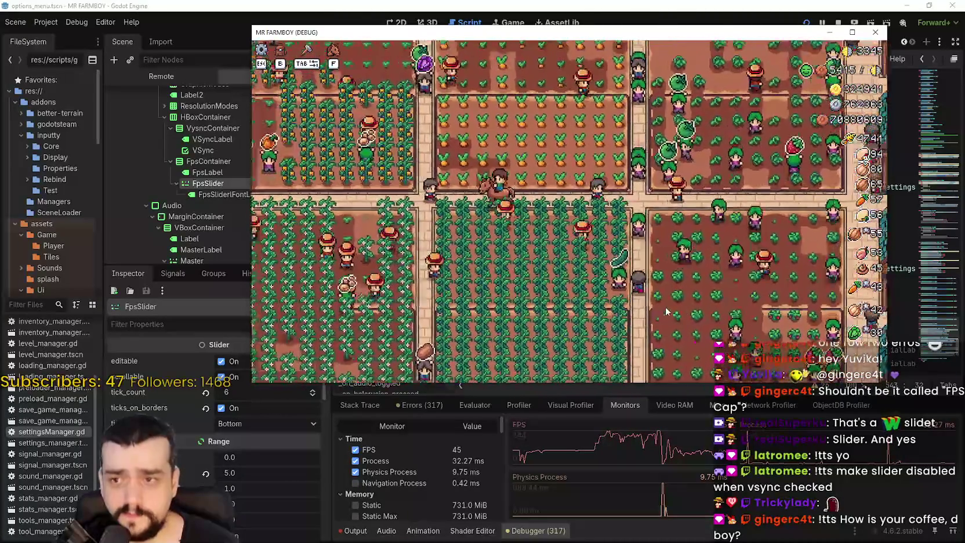
key(a)
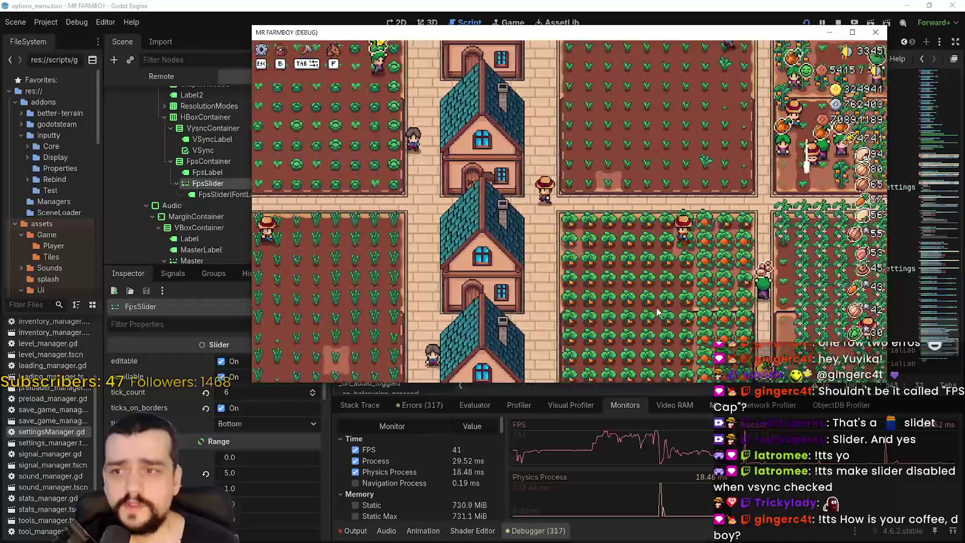
key(d)
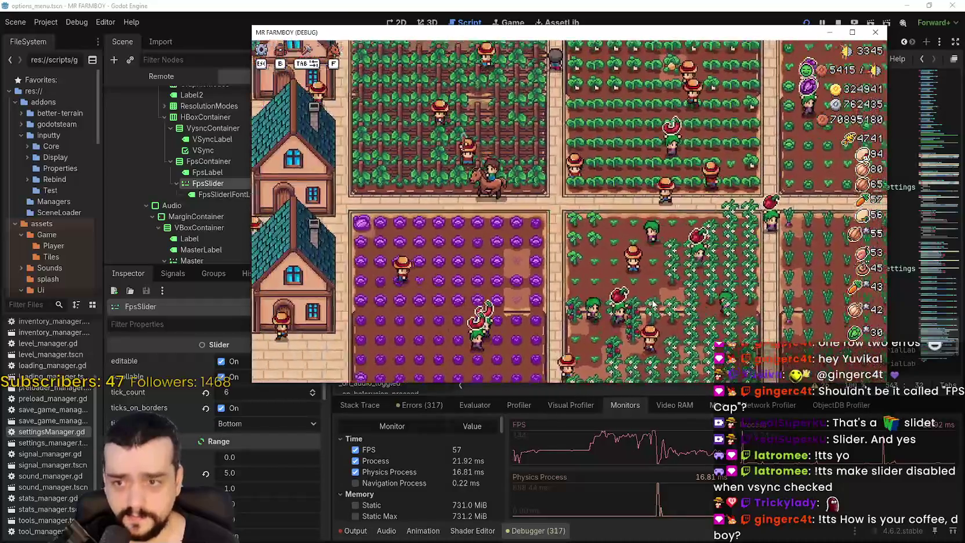
key(a)
key(d)
key(d)
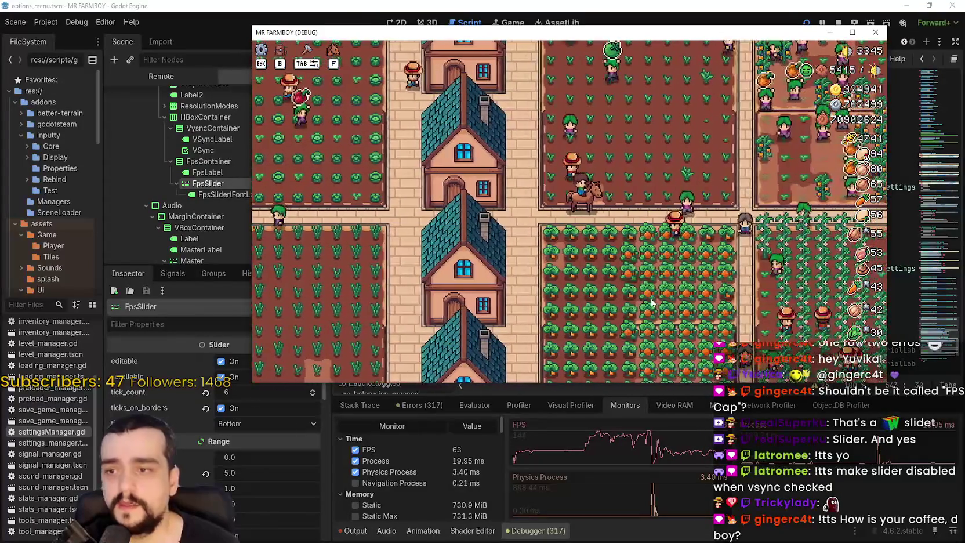
key(d)
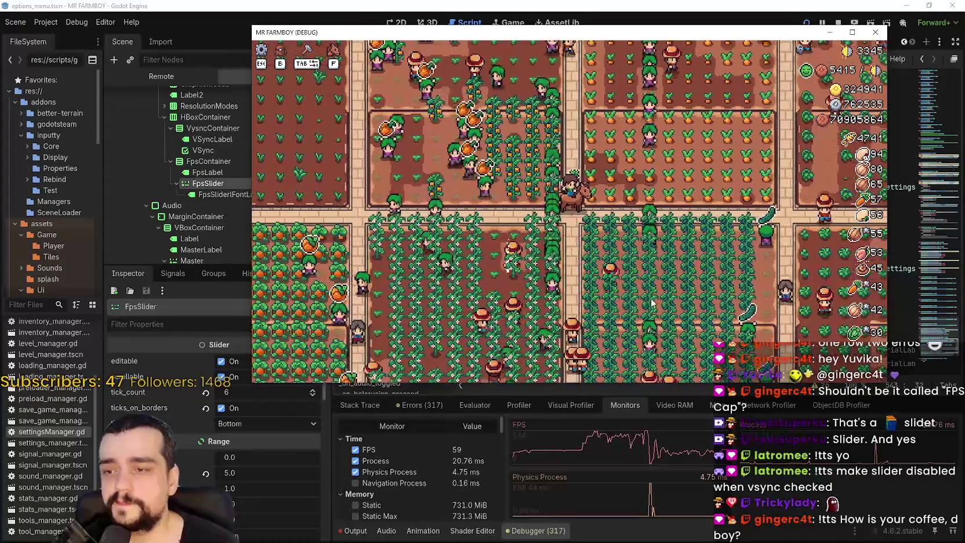
key(a)
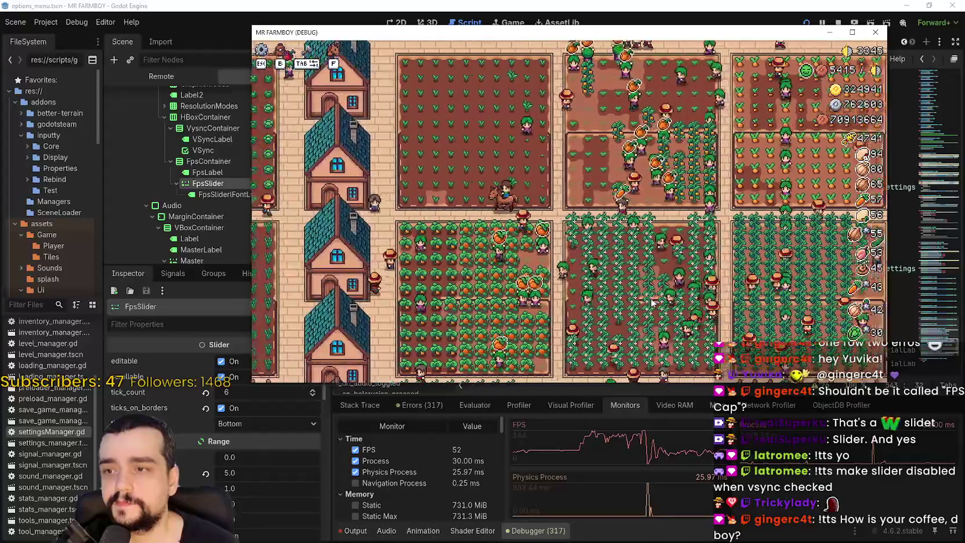
key(a)
key(Escape)
click(577, 178)
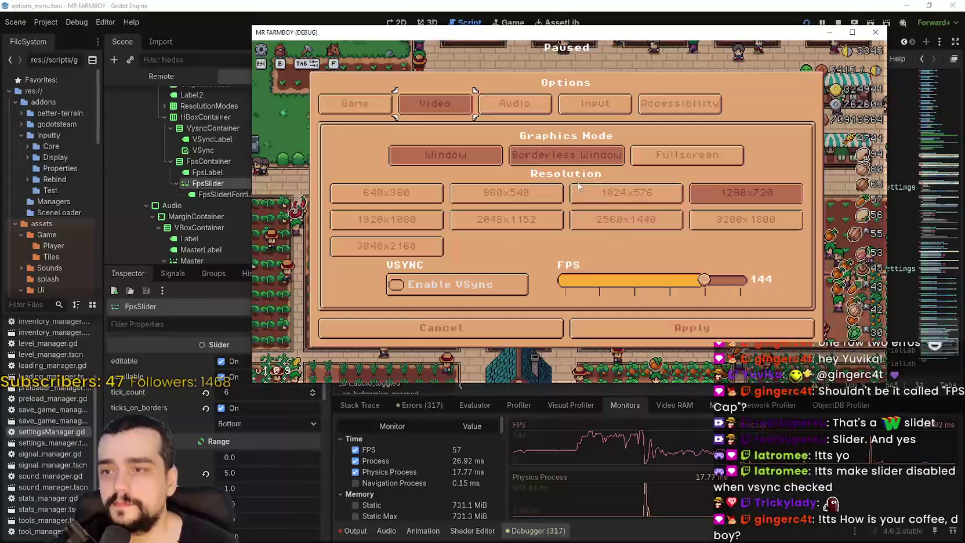
Step: Cancel the video options, resume, and ride past the houses, market stalls and house rows
click(736, 328)
key(Escape)
key(a)
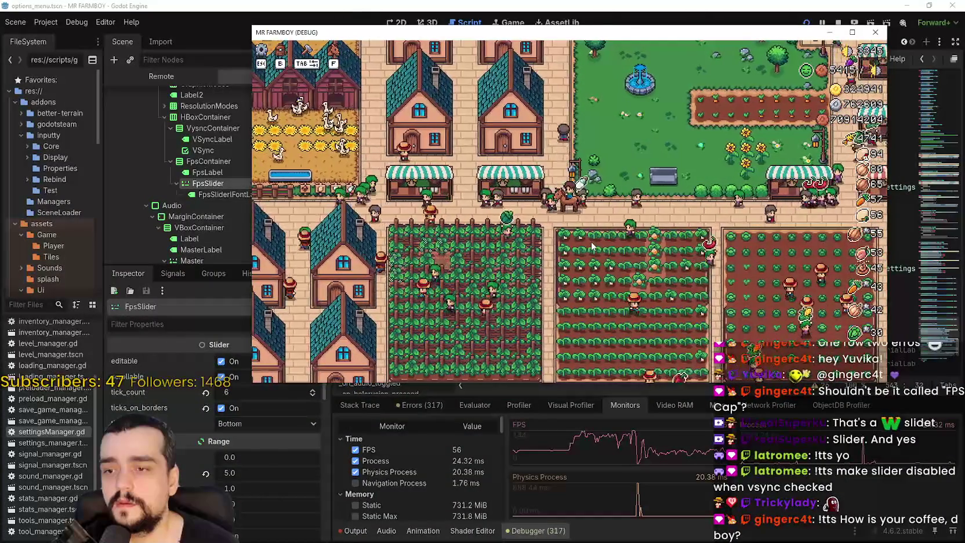
key(d)
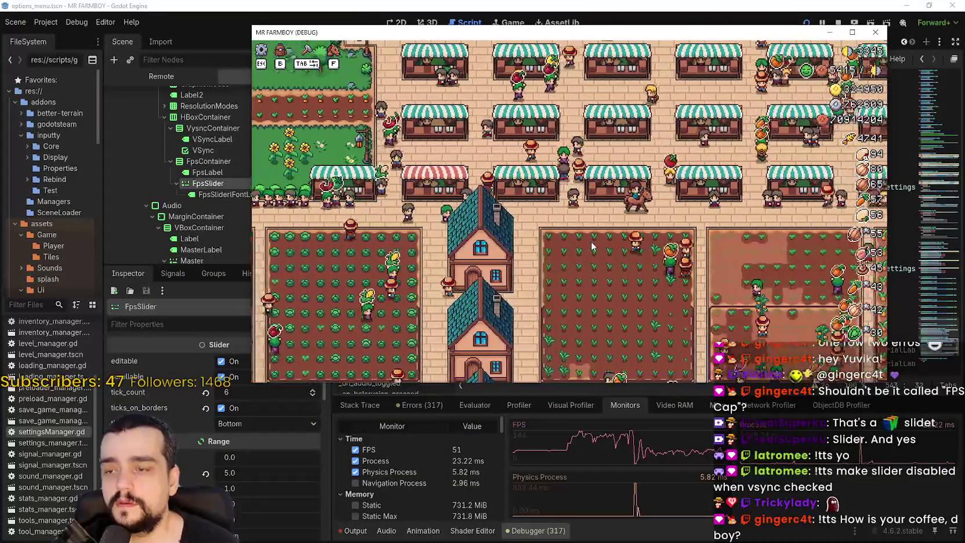
key(a)
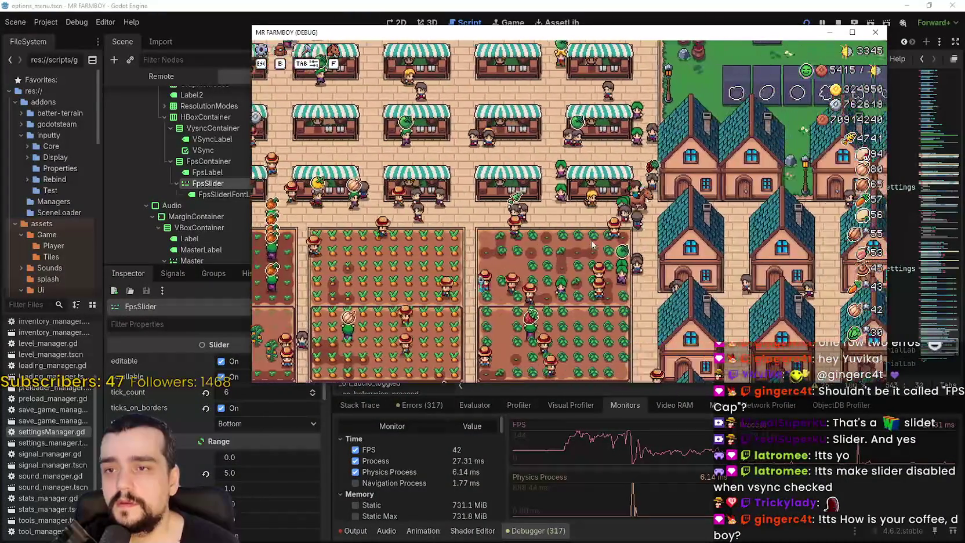
key(s)
key(d)
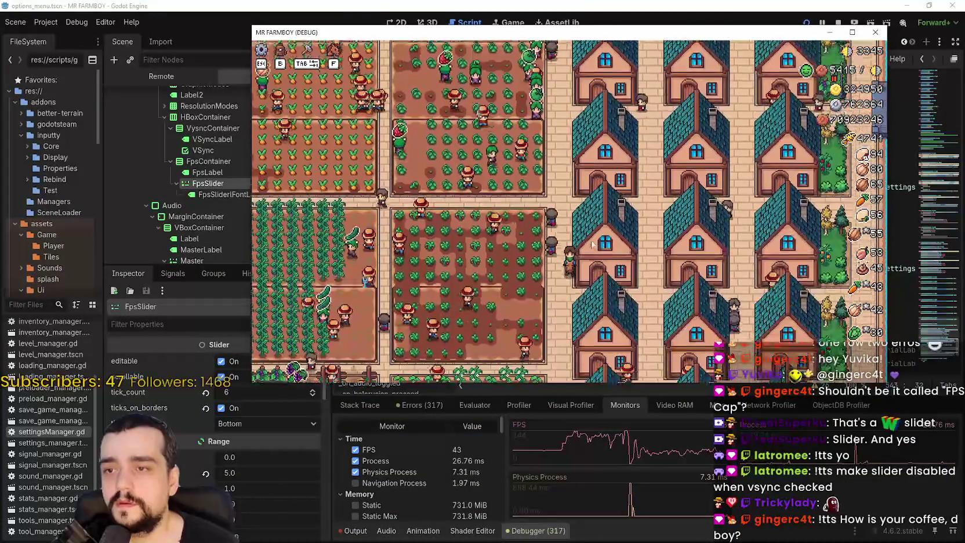
key(s)
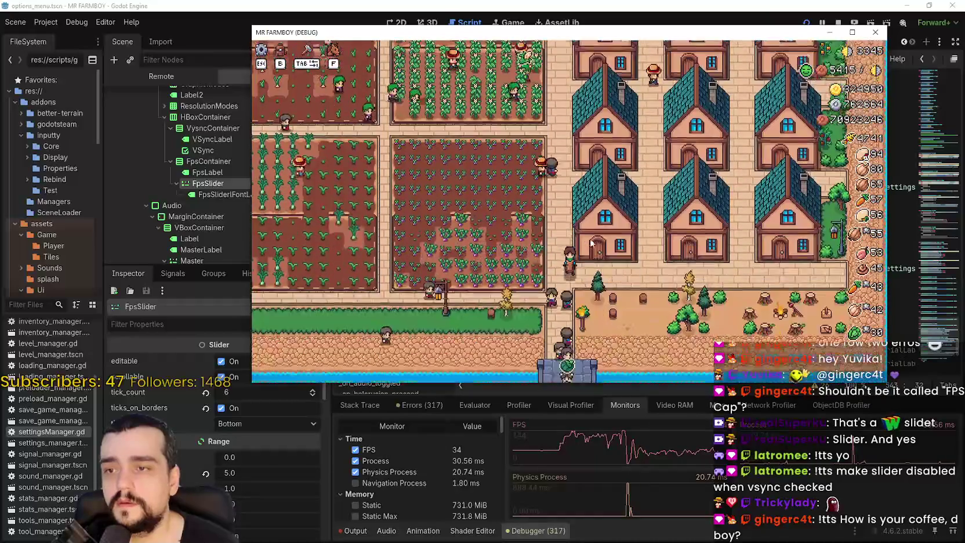
Step: Ride through the crop fields, past the fountain, up through the pens to the shoreline houses
key(a)
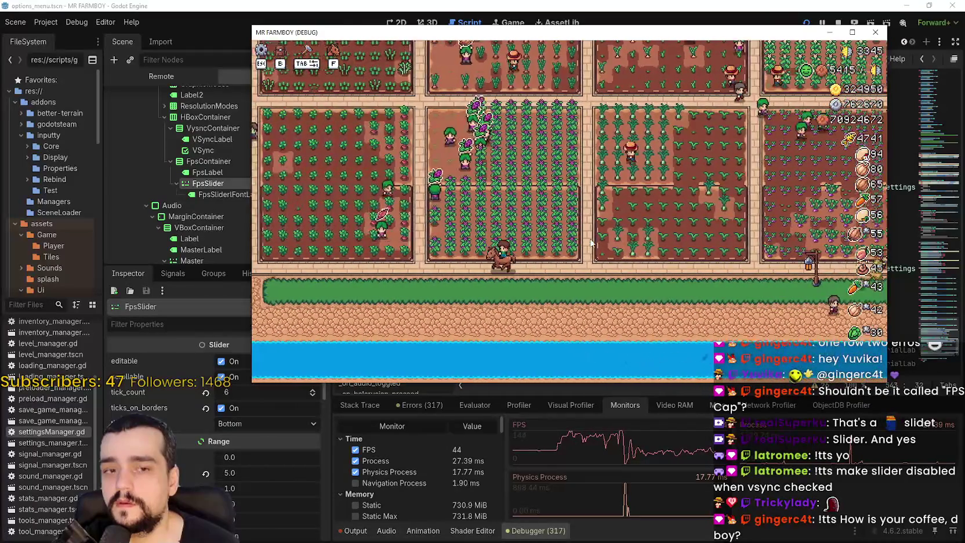
key(a)
key(d)
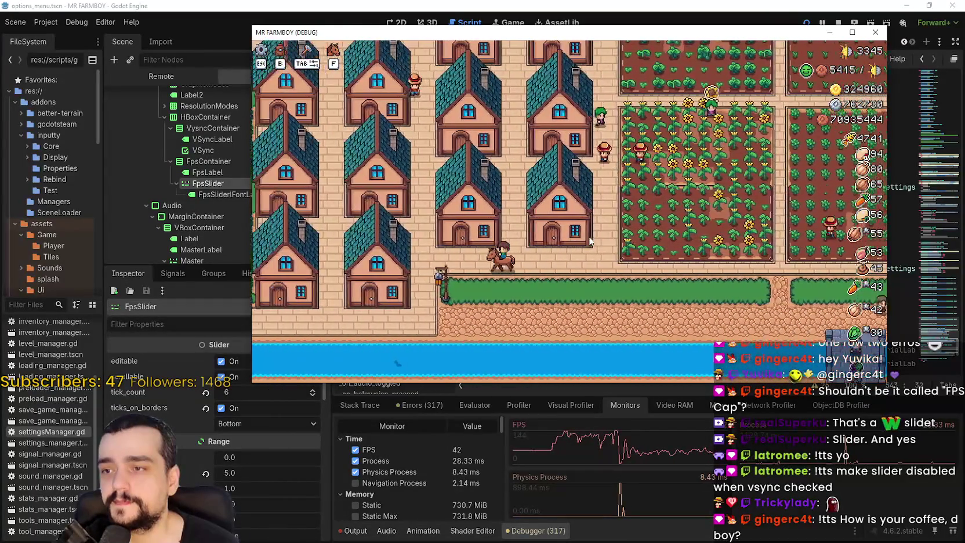
key(a)
key(w)
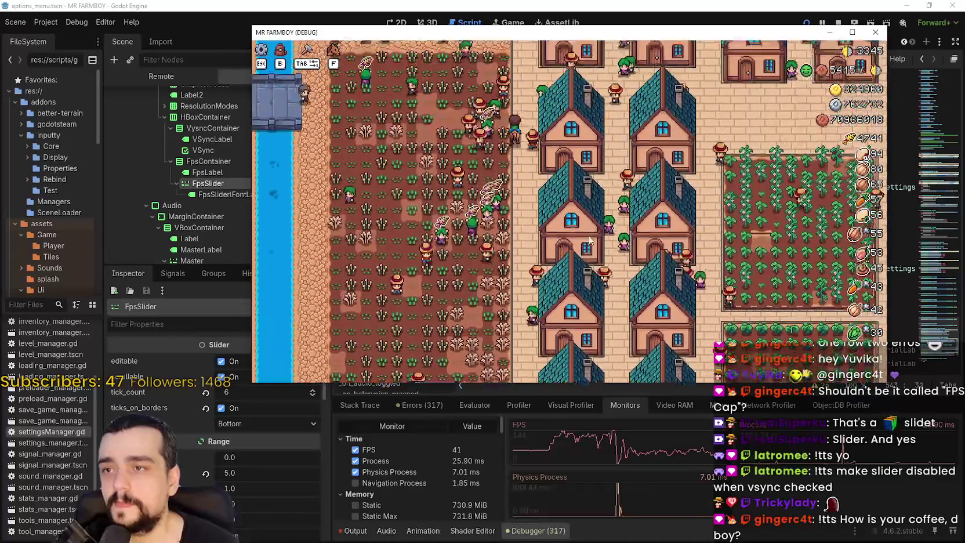
key(w)
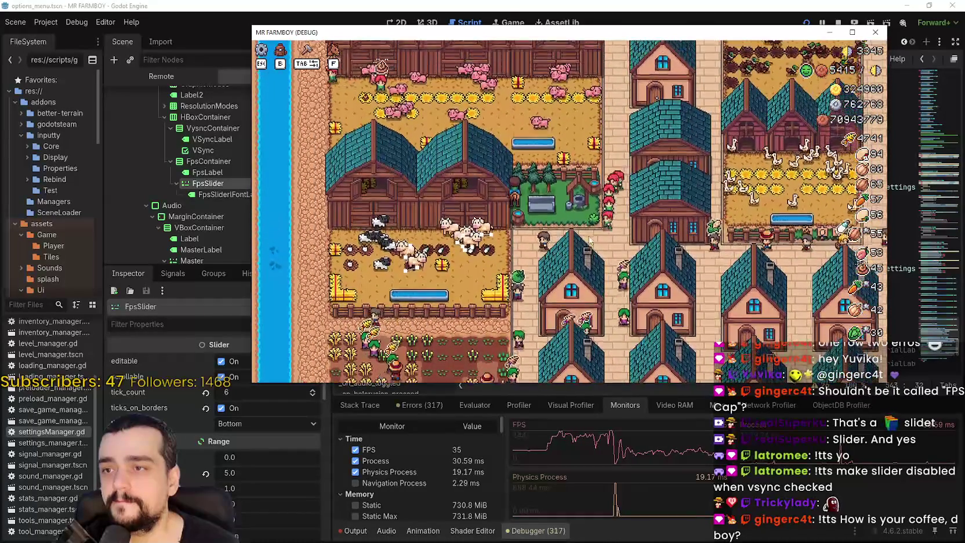
key(w)
key(d)
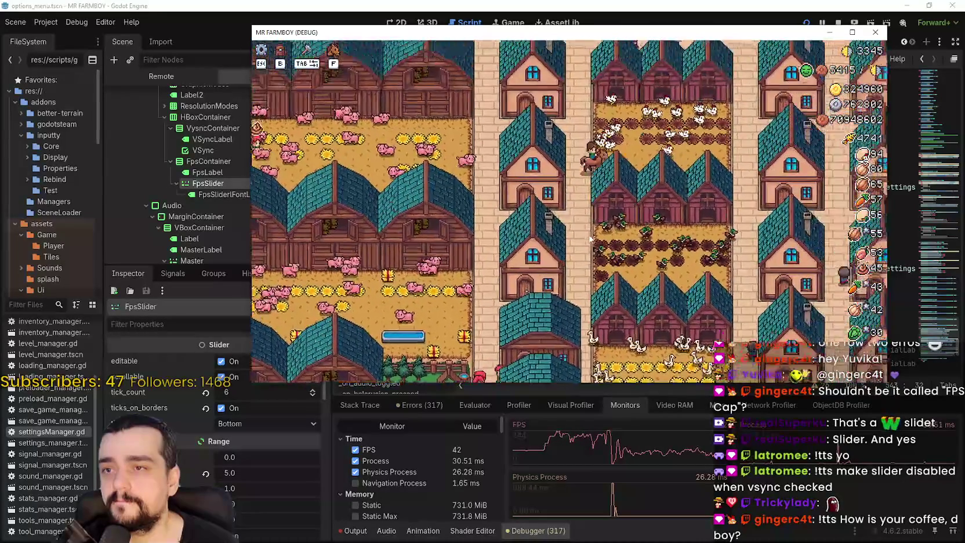
key(w)
key(d)
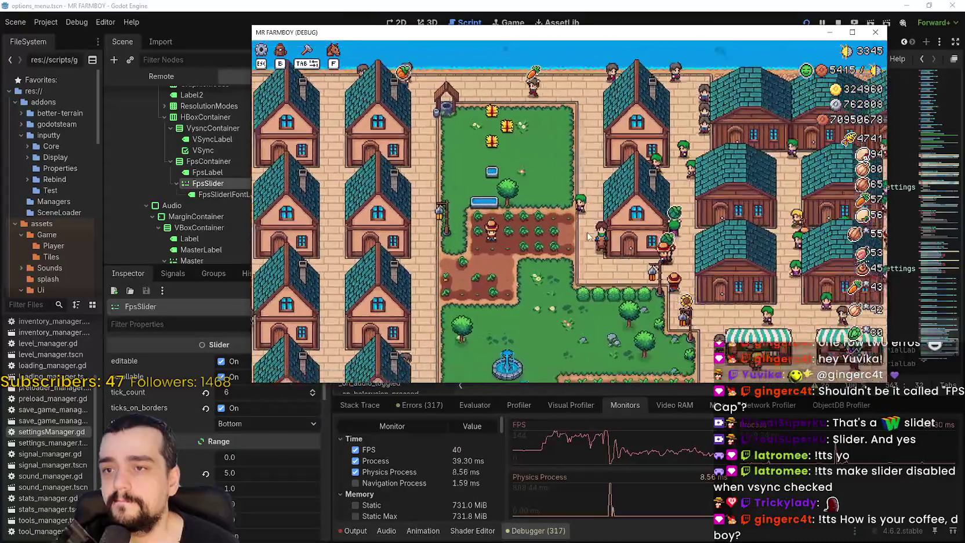
key(s)
key(d)
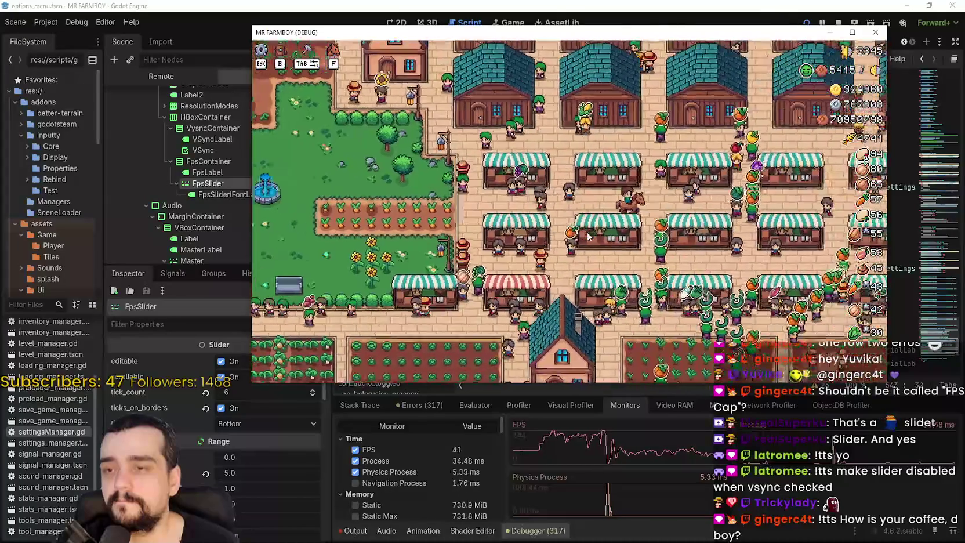
key(d)
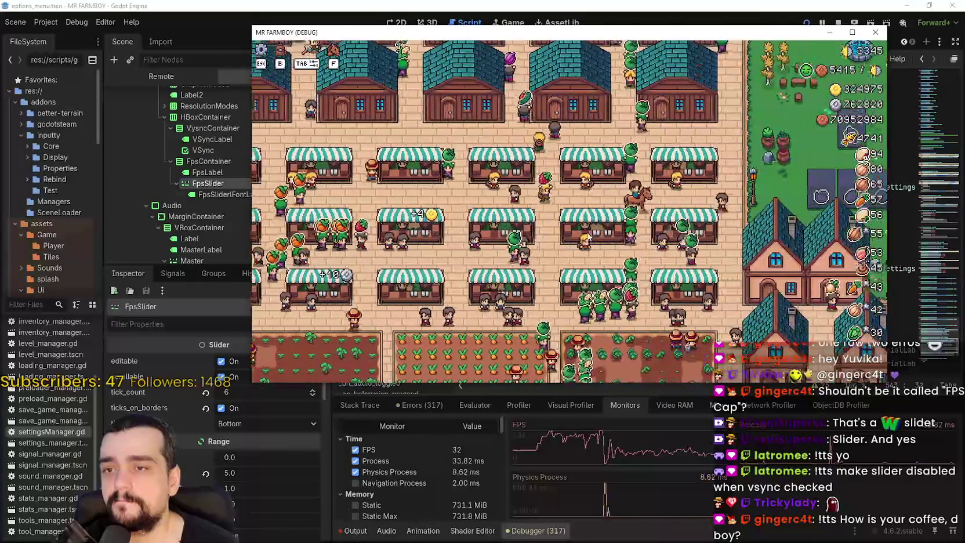
key(d)
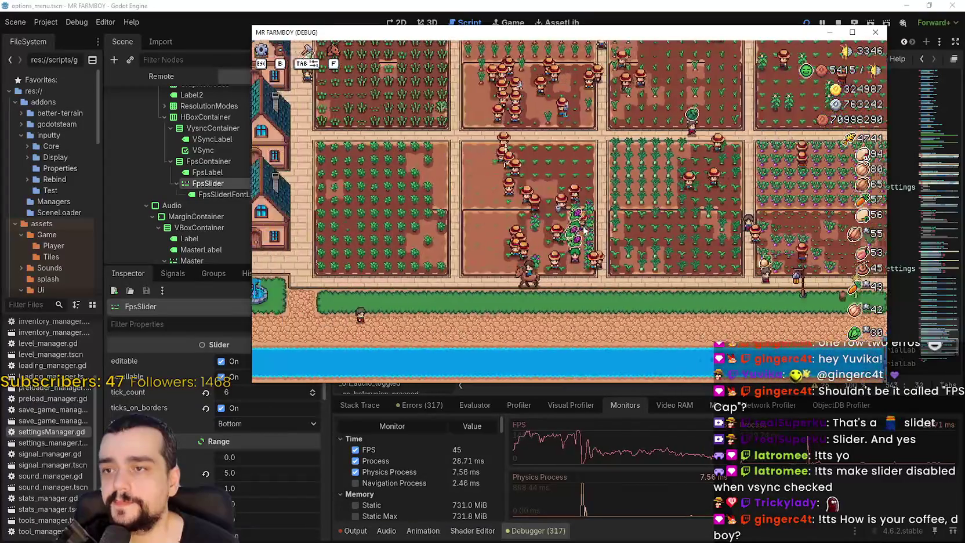
Step: Review the Buildings tab totals for buildings, workers and herds in Stats & Inventory, then close it
scroll(584, 230, up, 3)
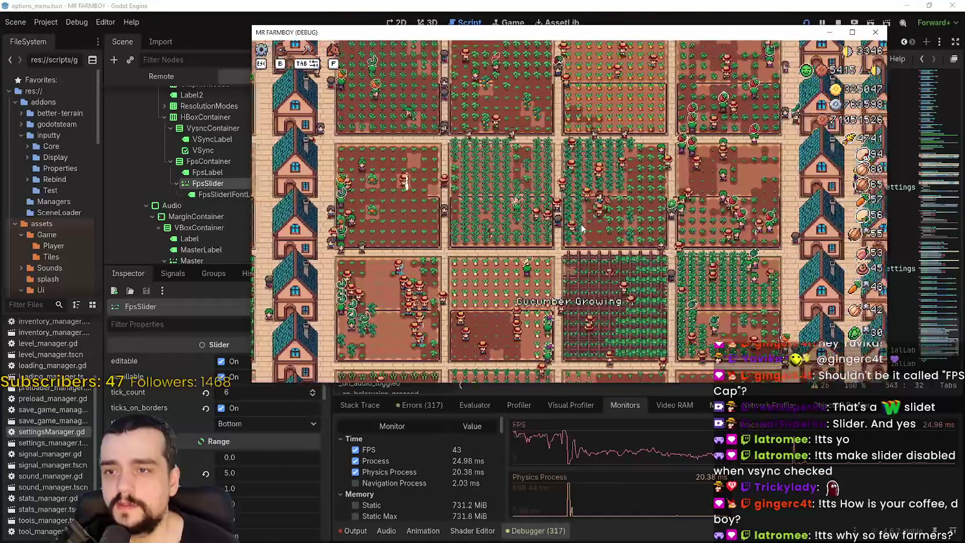
key(Escape)
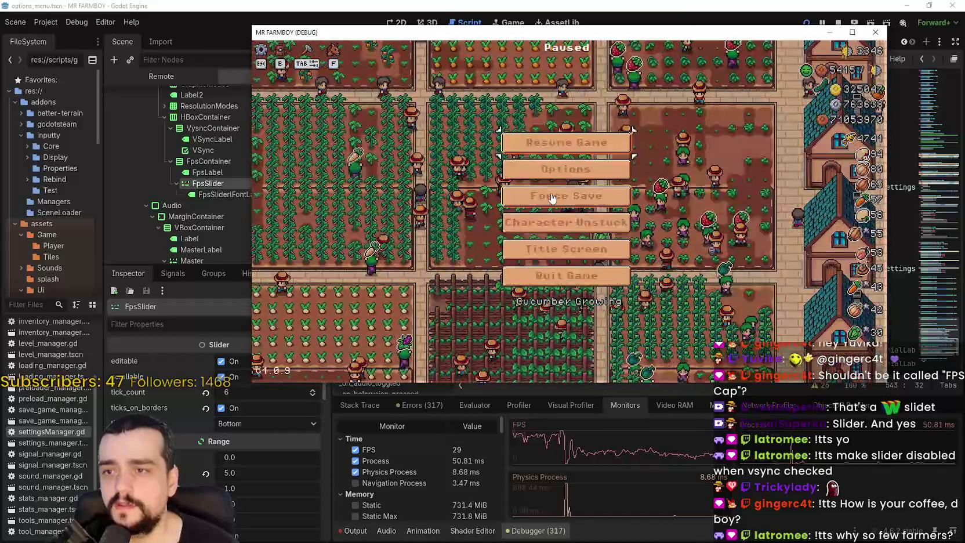
click(551, 198)
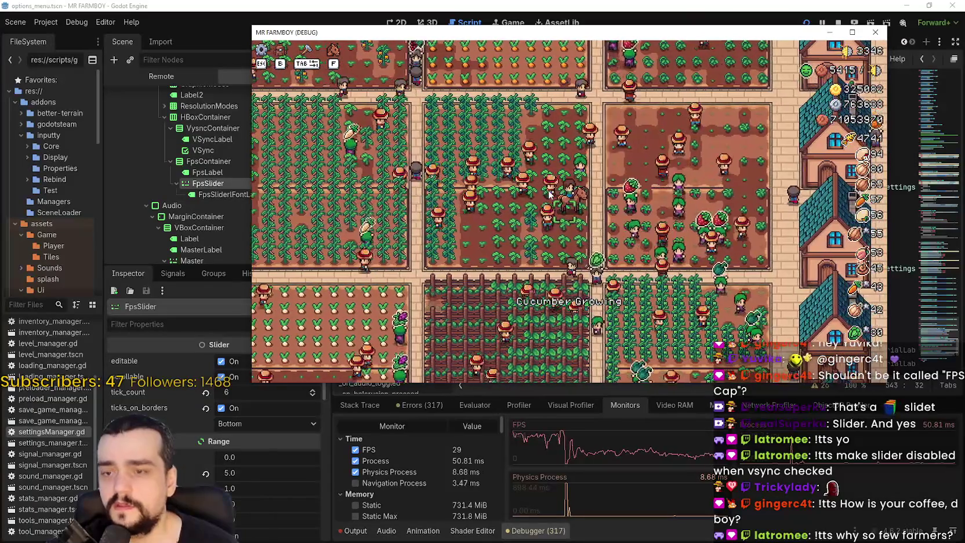
key(Tab)
click(512, 136)
scroll(496, 212, down, 1)
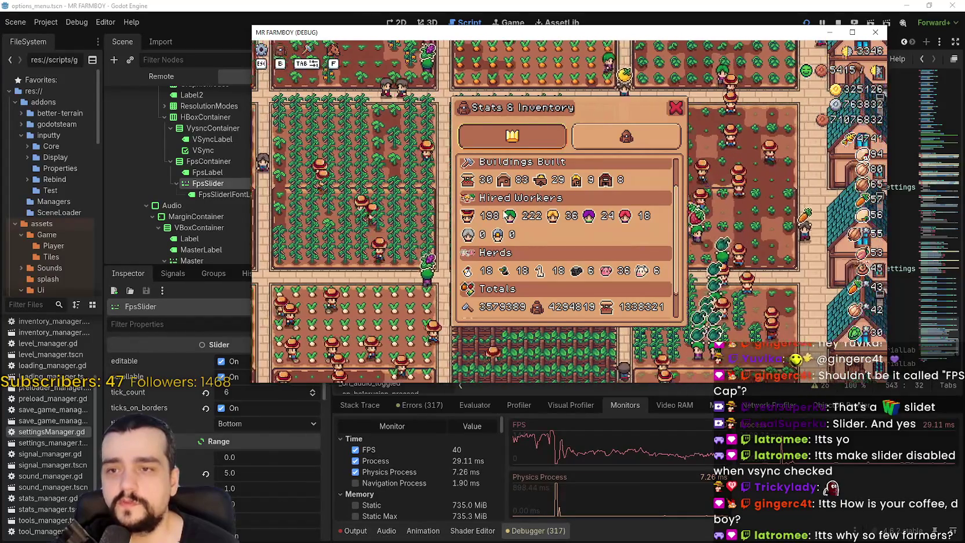
click(676, 108)
Step: Ride the player right along the fields past a column of houses, zooming in and out
key(d)
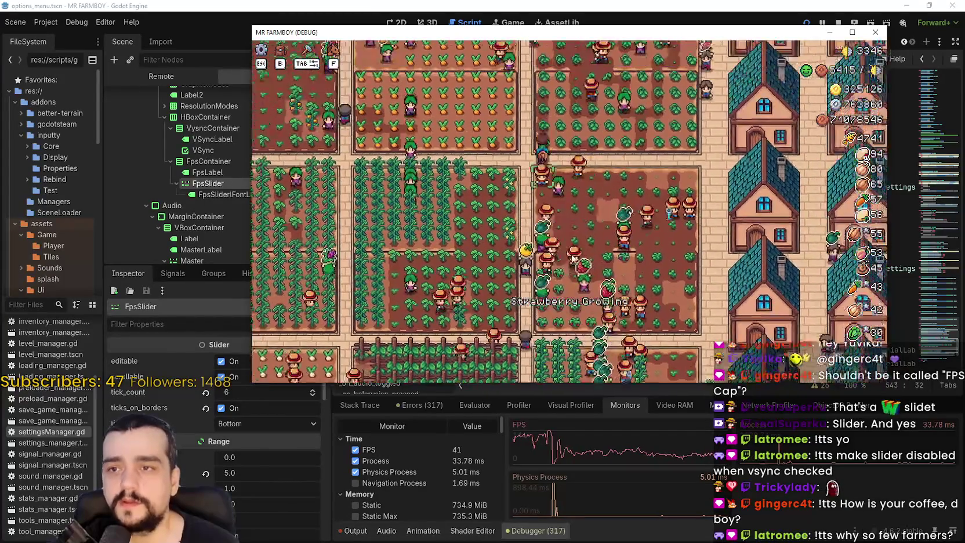
scroll(579, 220, down, 5)
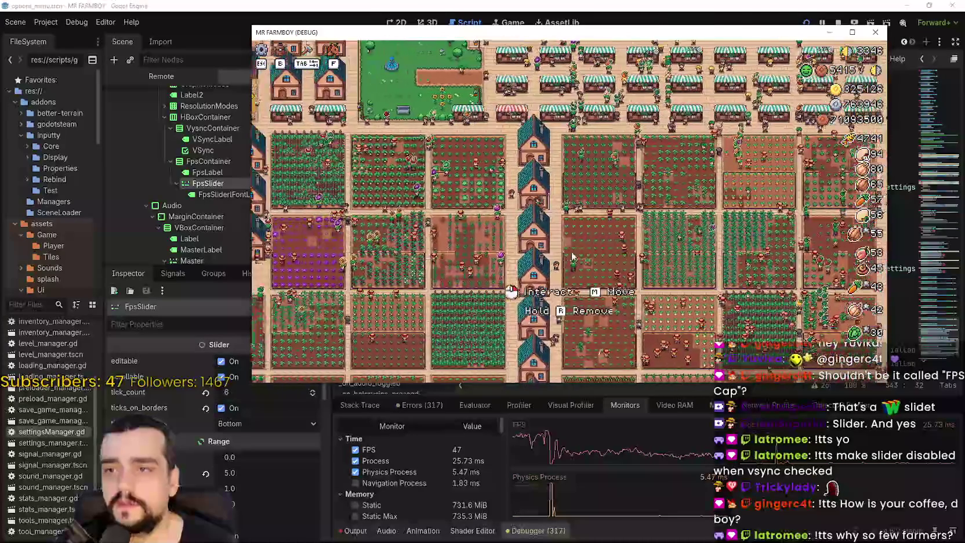
scroll(595, 165, up, 5)
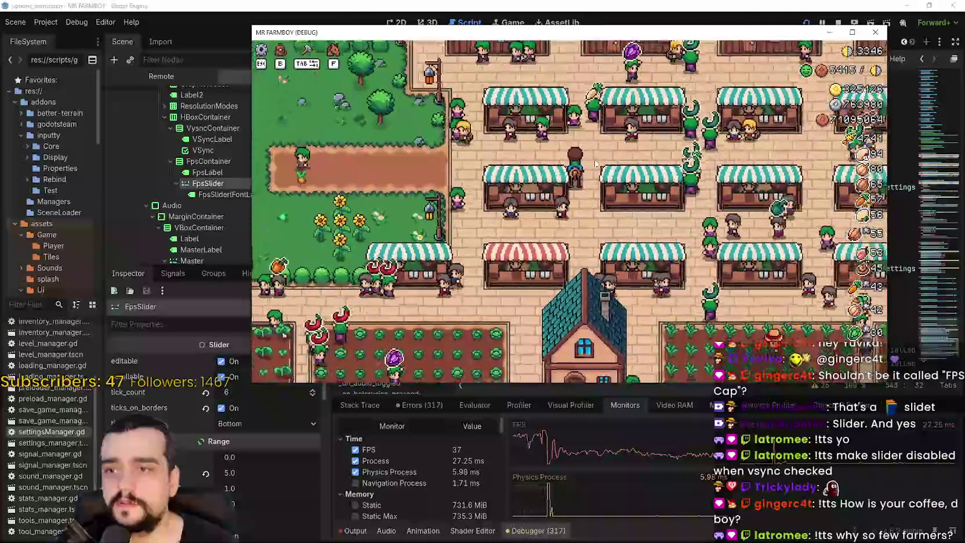
scroll(596, 164, down, 3)
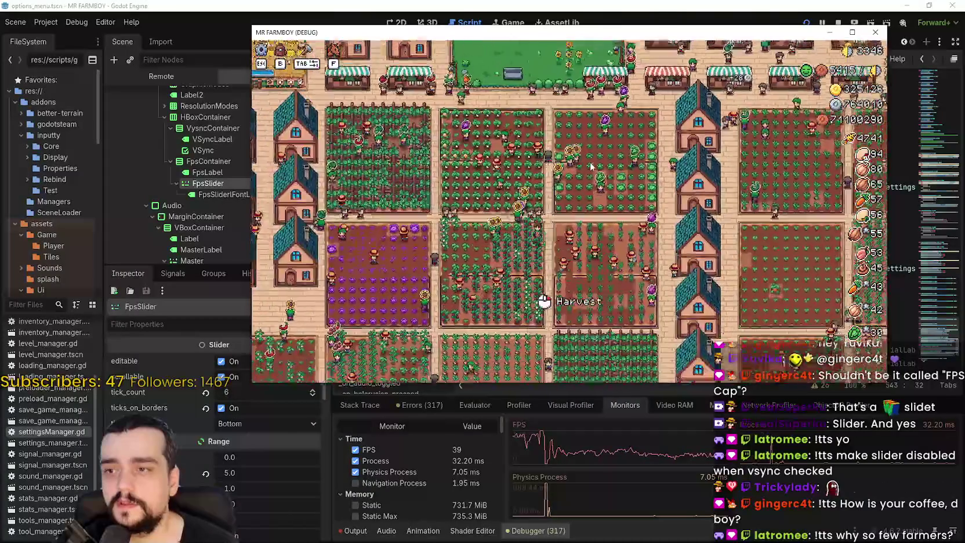
scroll(591, 167, up, 3)
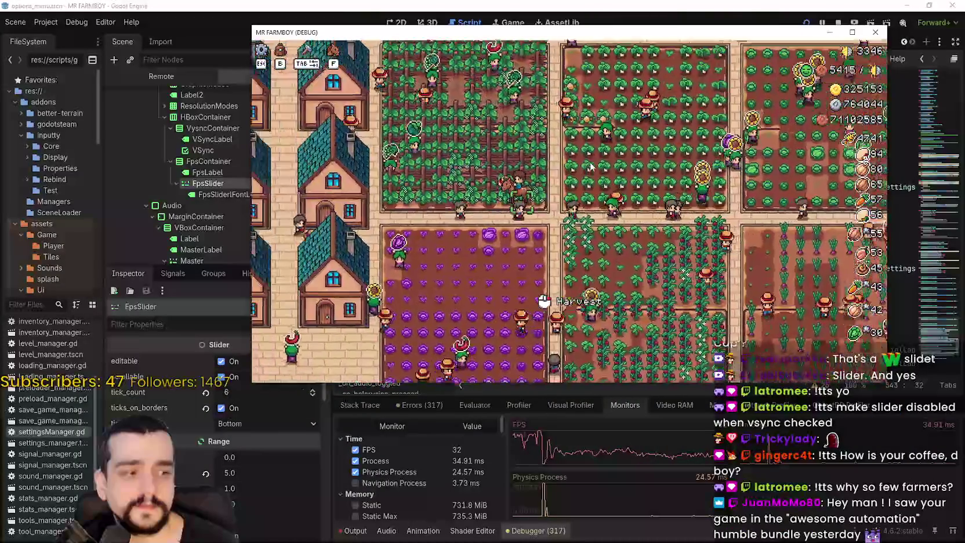
key(d)
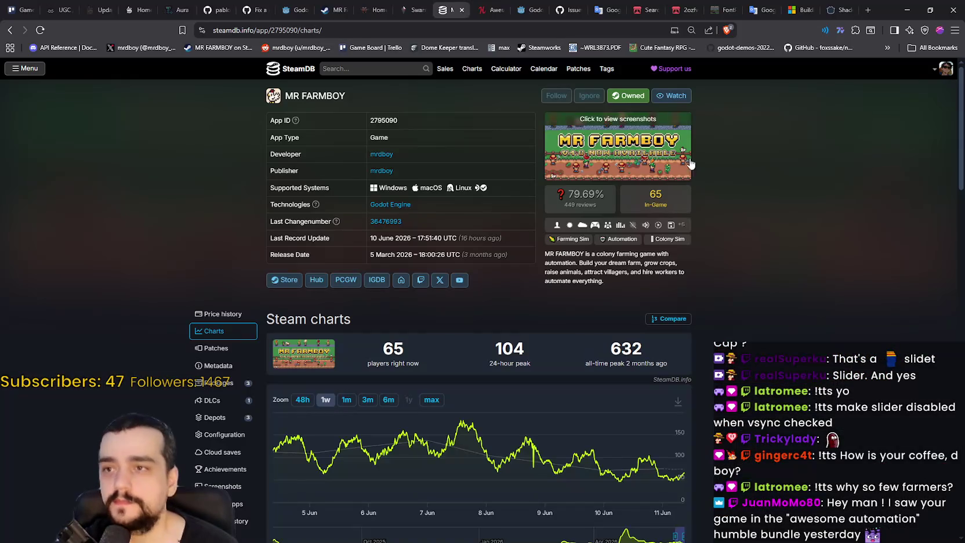
Step: Switch to the Awesome Automation bundle page and select its full web address
click(492, 10)
scroll(595, 281, down, 2)
right_click(650, 288)
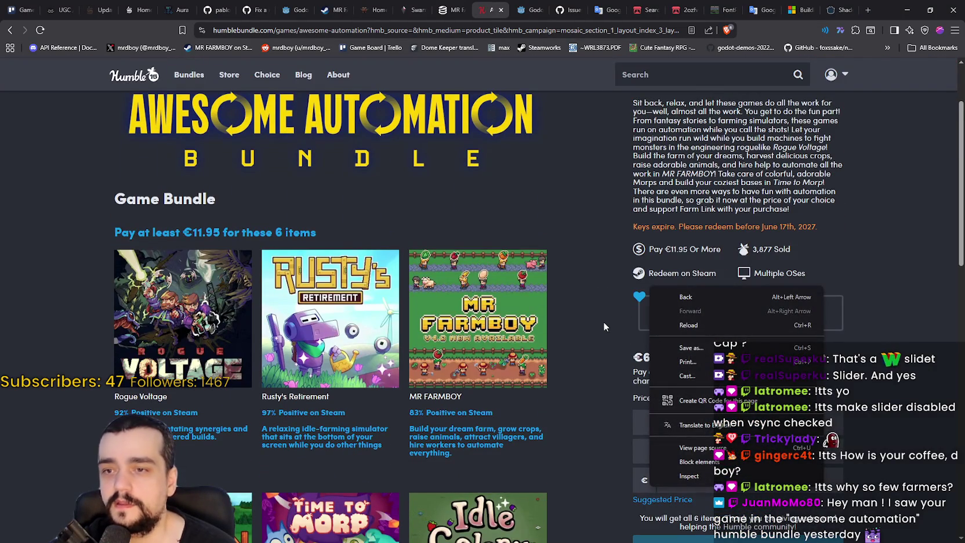
click(365, 31)
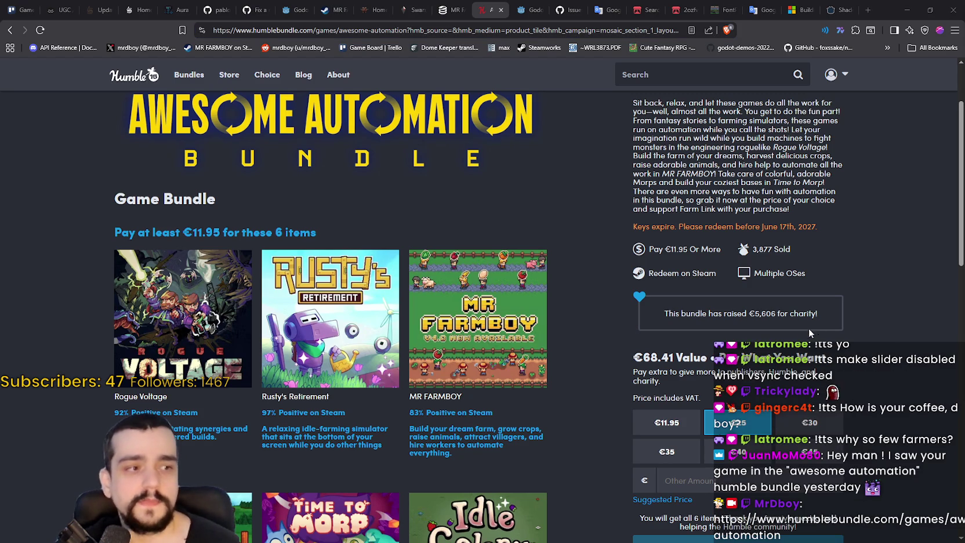
scroll(839, 402, down, 3)
scroll(890, 389, up, 4)
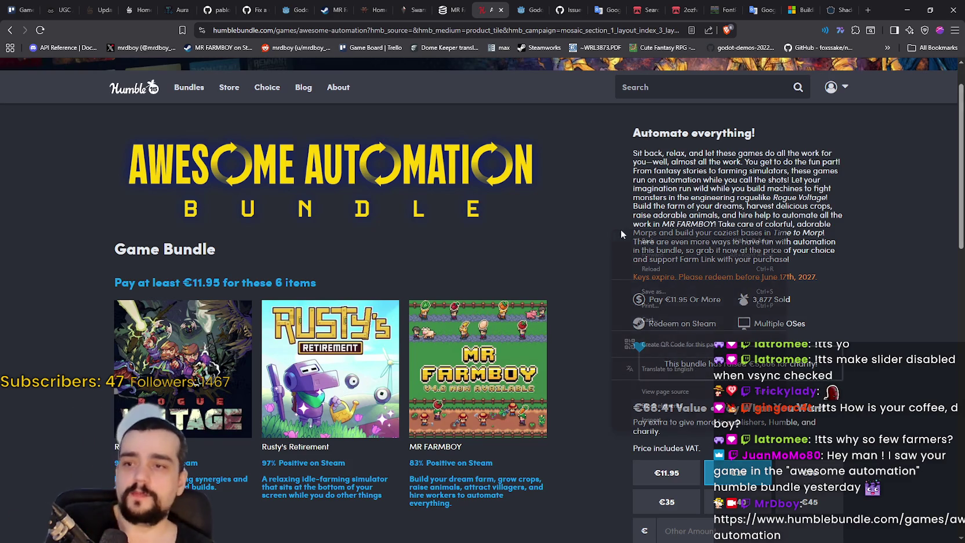
Step: Reload the bundle page, then minimize the browser to return to the game
click(638, 268)
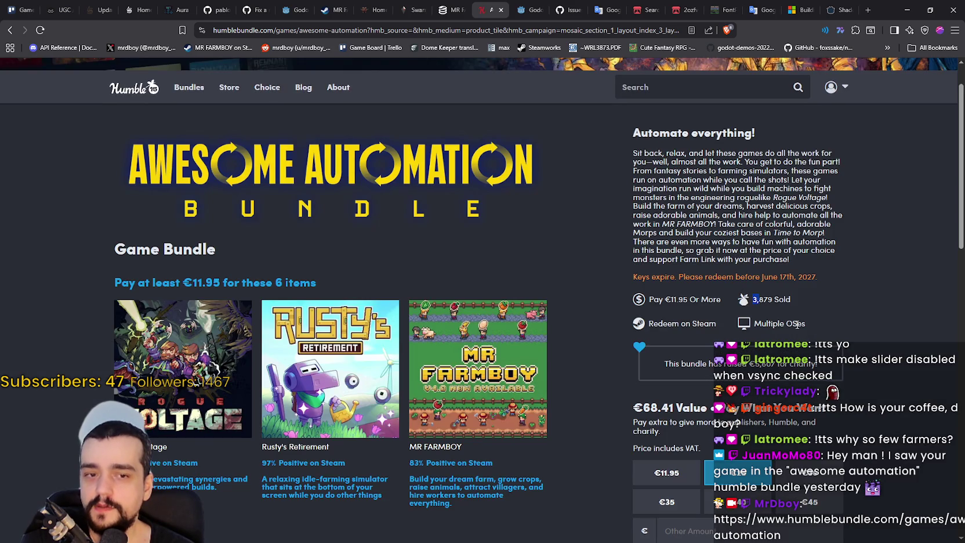
scroll(804, 320, down, 3)
scroll(803, 321, up, 4)
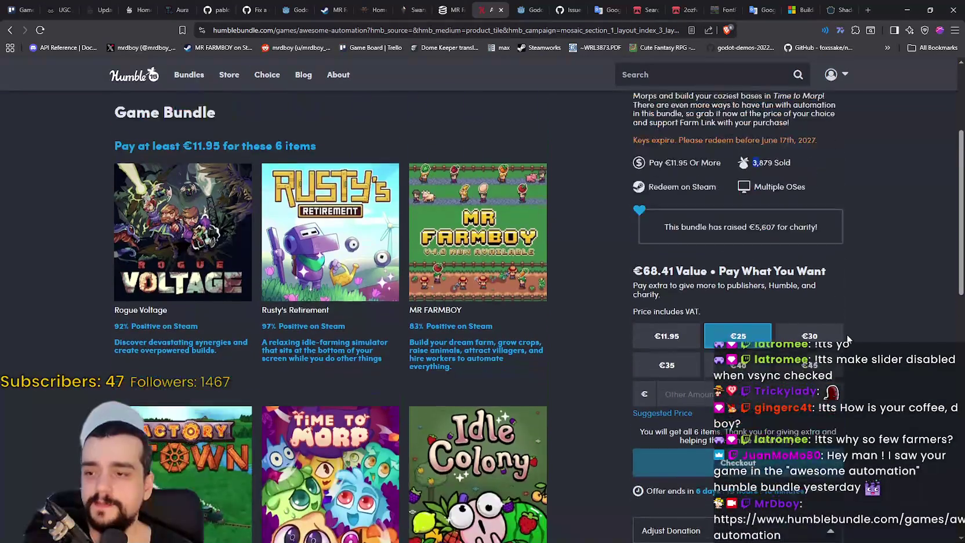
click(905, 9)
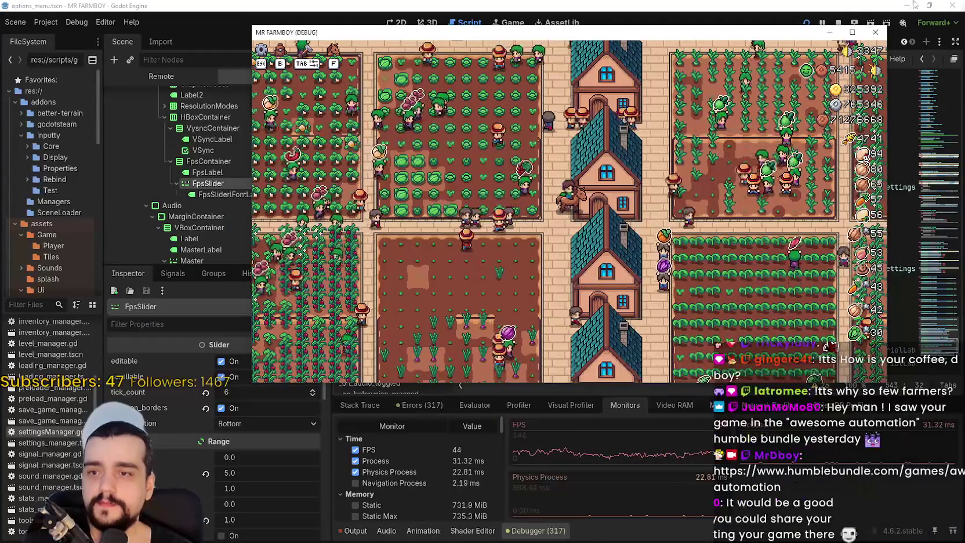
Step: Maximize the debug game window with Super+Up, zoom out over the whole farm, then back in
key(super+Up)
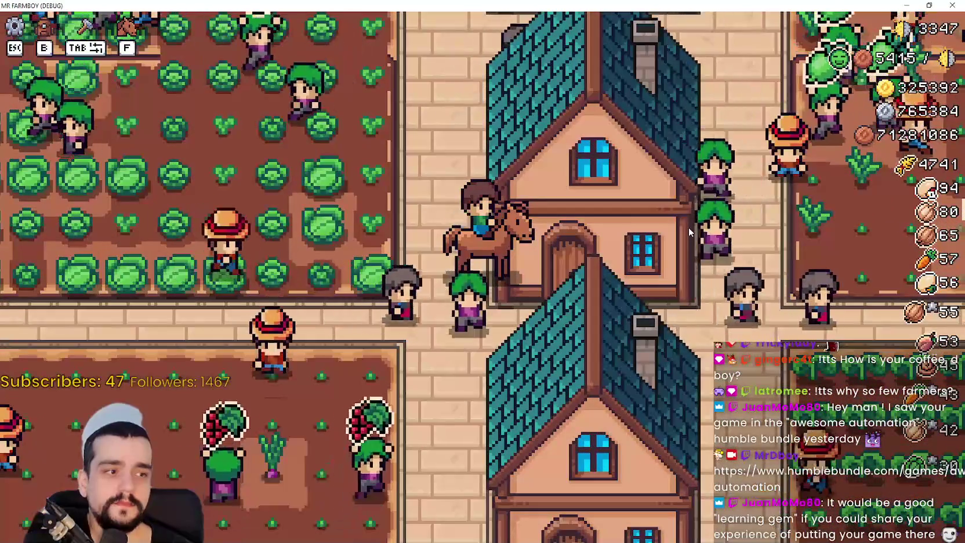
scroll(688, 228, down, 5)
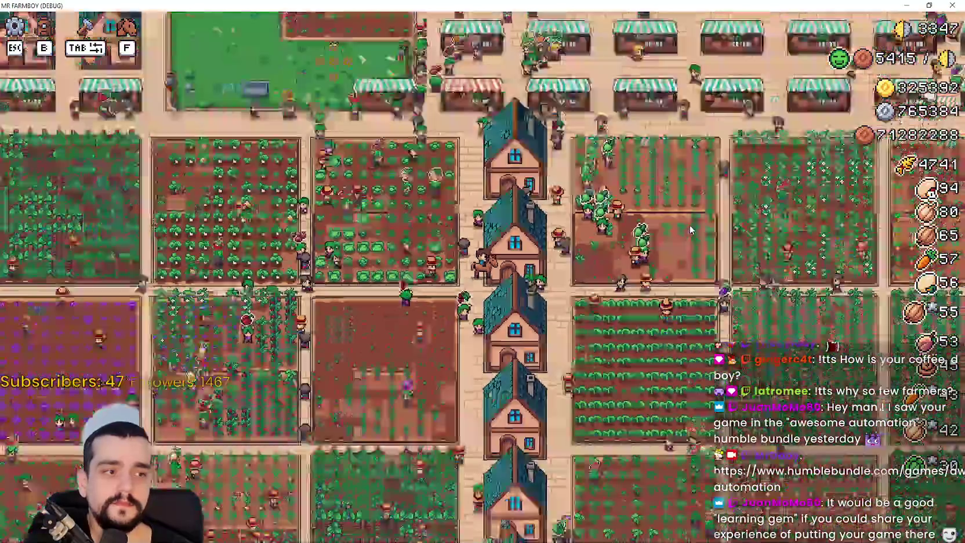
scroll(690, 231, down, 3)
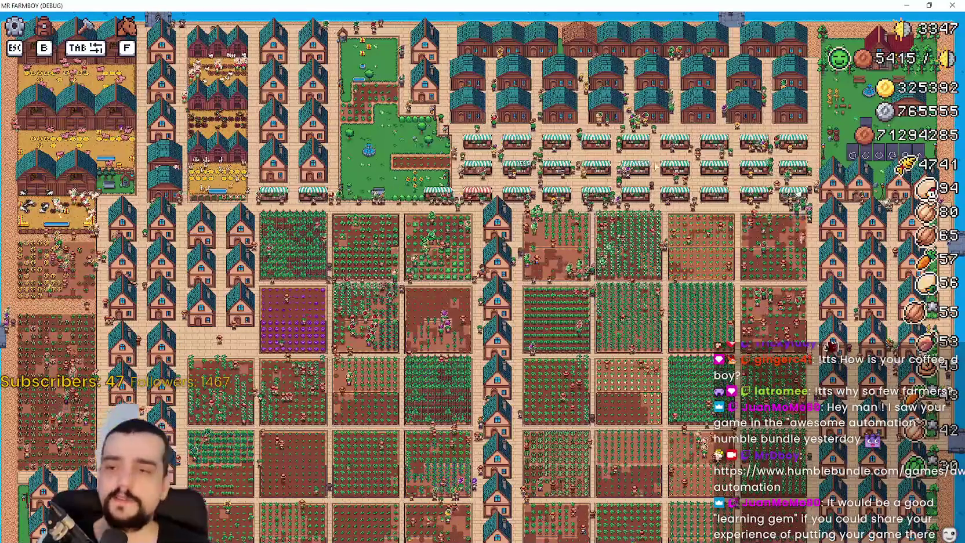
scroll(599, 210, up, 5)
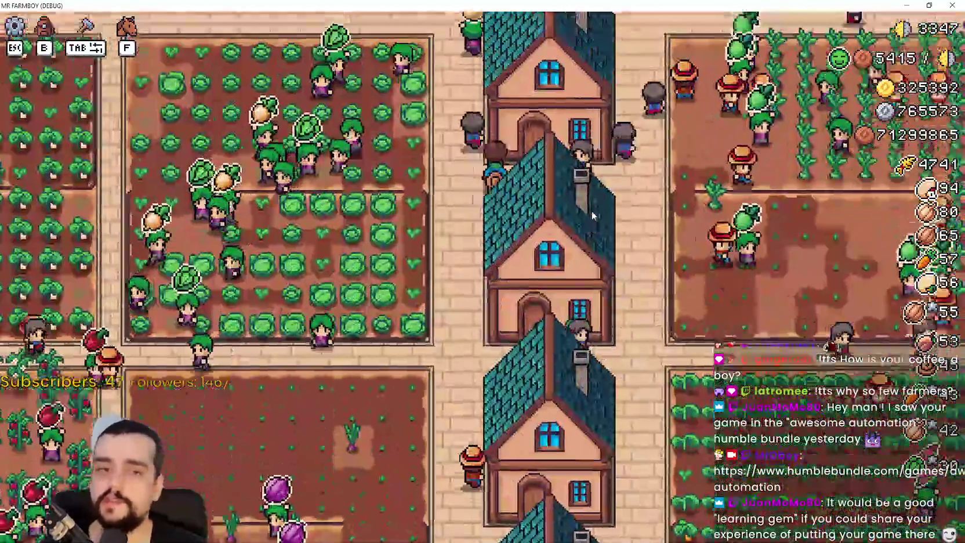
scroll(599, 210, down, 4)
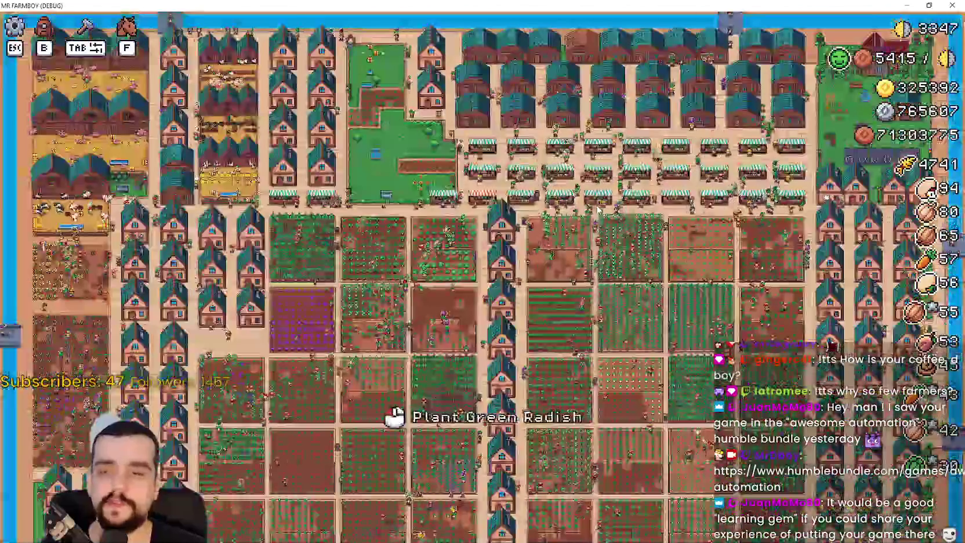
scroll(598, 210, up, 5)
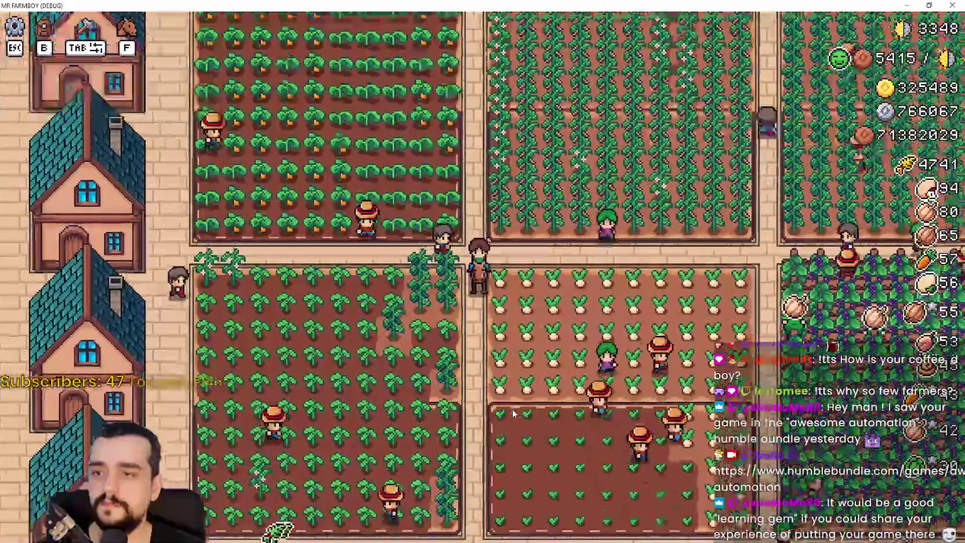
Step: Ride the farmer up toward the market stalls and left past the crops, then Alt+Tab to Humble Bundle
scroll(512, 409, up, 2)
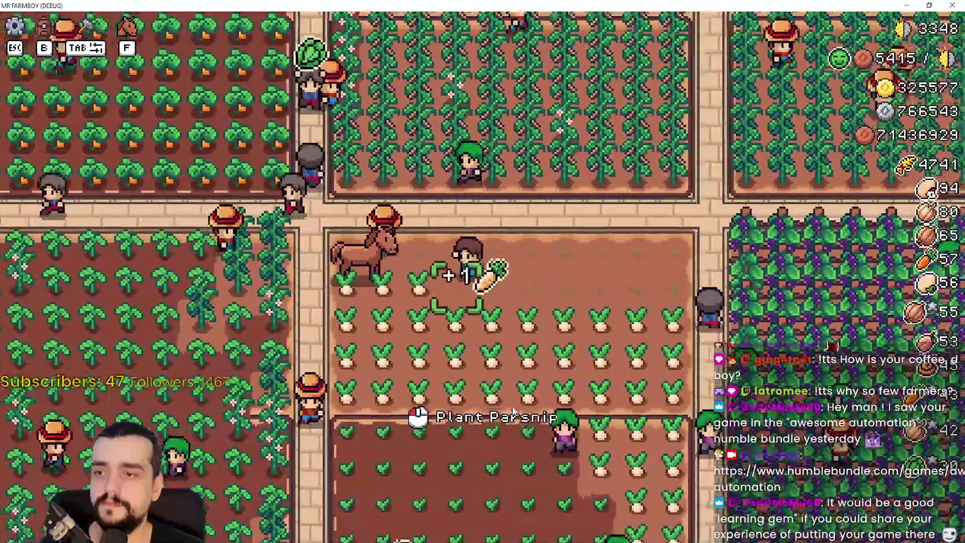
scroll(513, 411, up, 3)
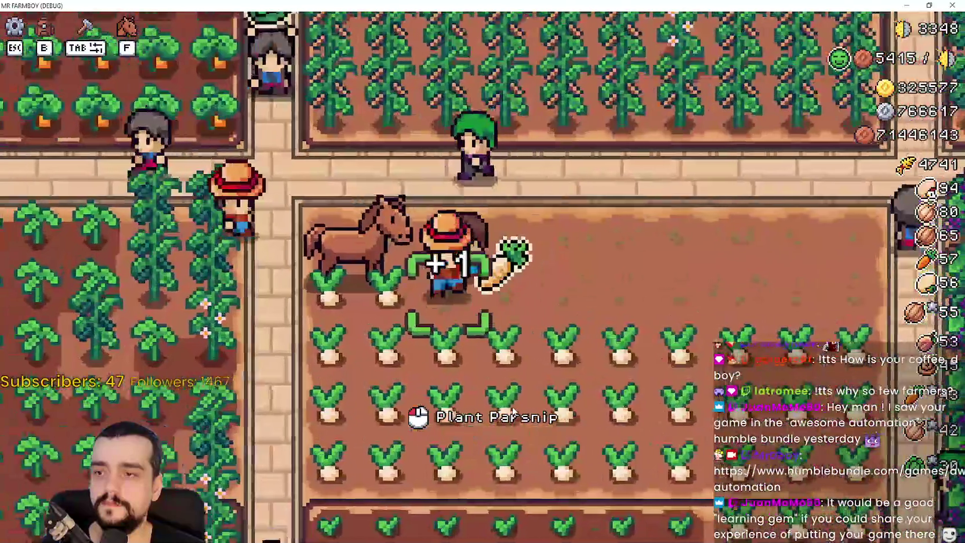
scroll(513, 410, down, 5)
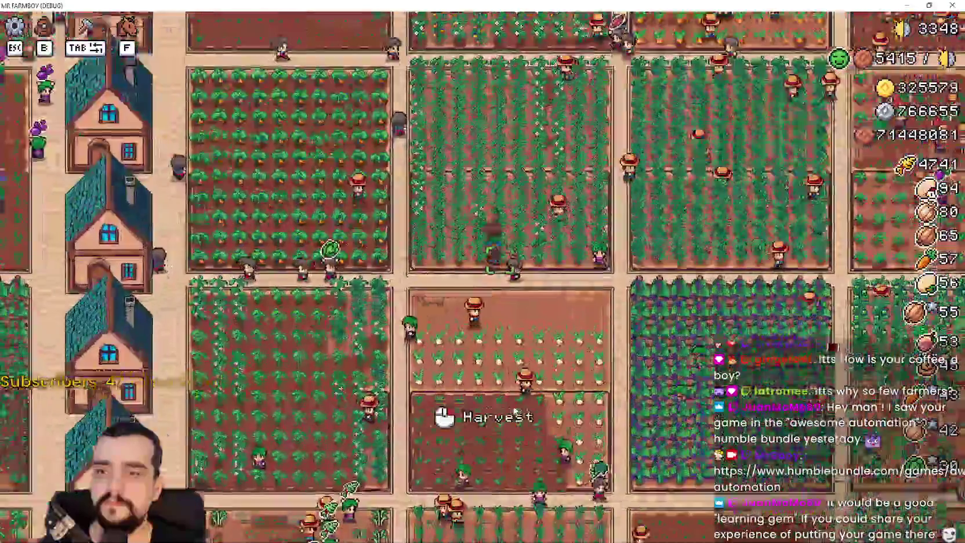
key(w)
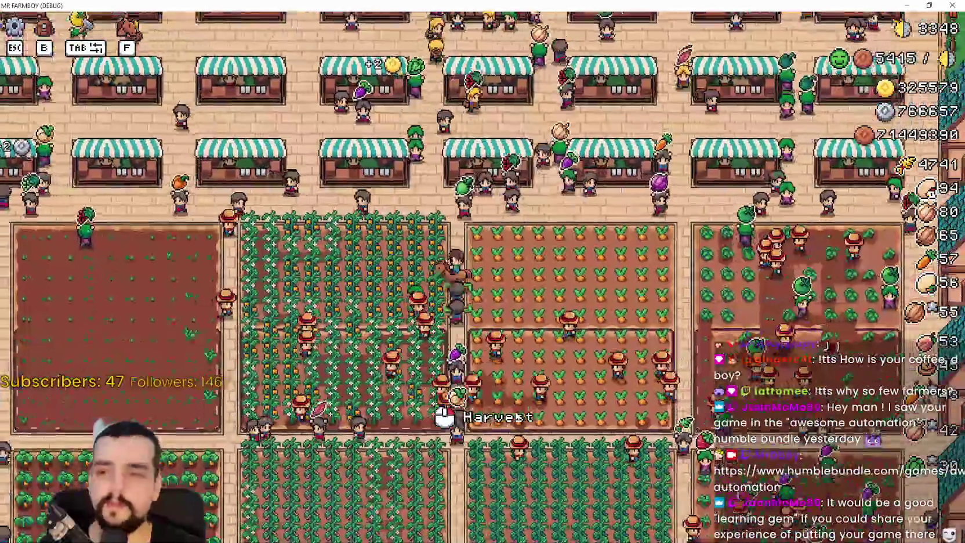
key(a)
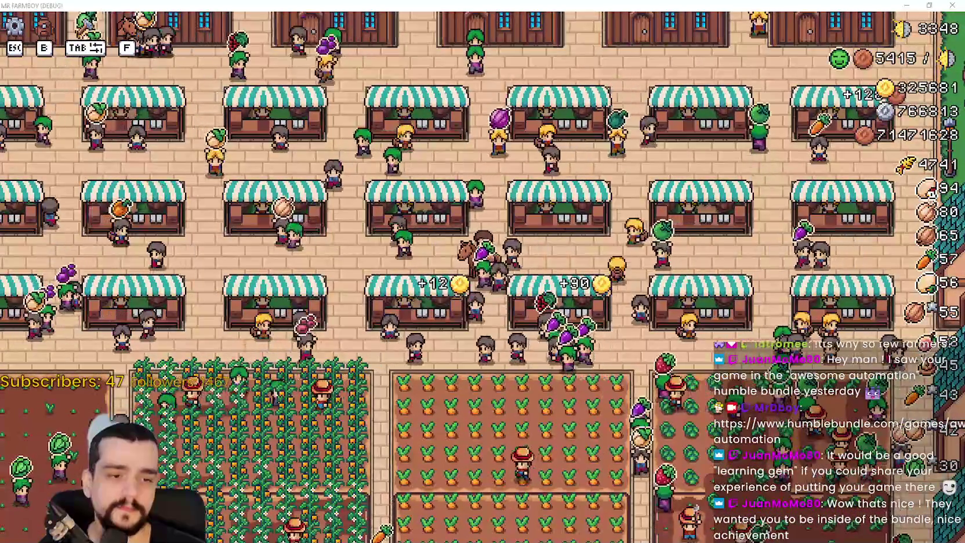
key(alt+Tab)
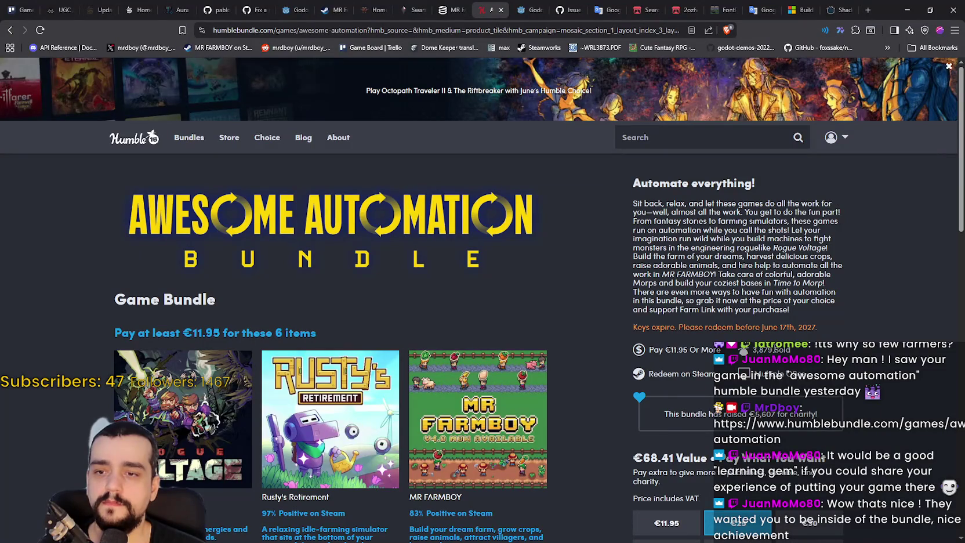
Step: Scroll through the Awesome Automation bundle's games and back up, then minimize the browser
scroll(832, 355, down, 1)
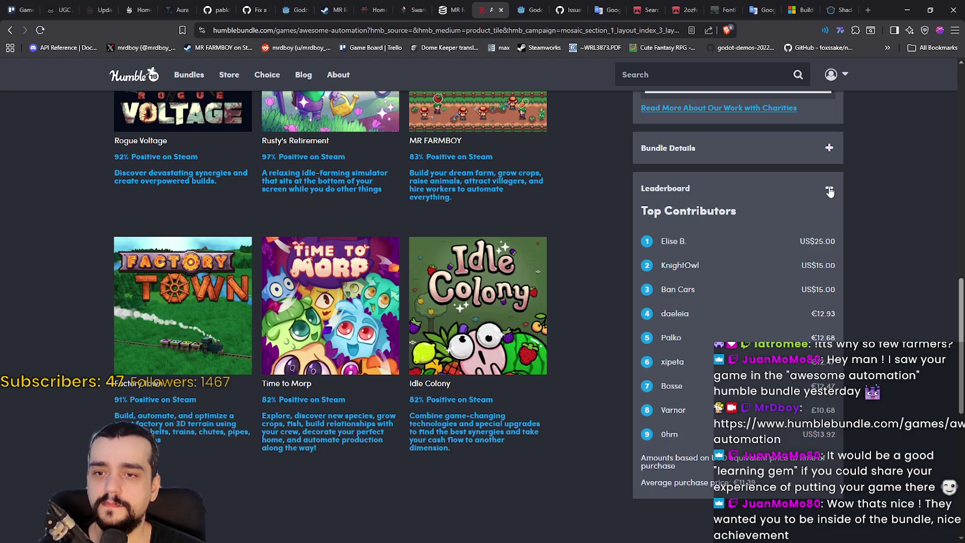
scroll(823, 419, up, 7)
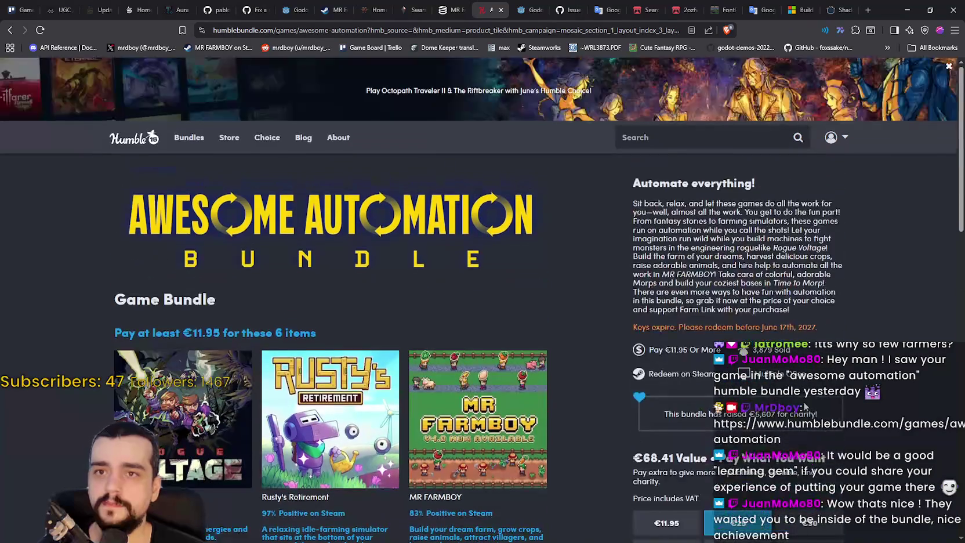
click(903, 9)
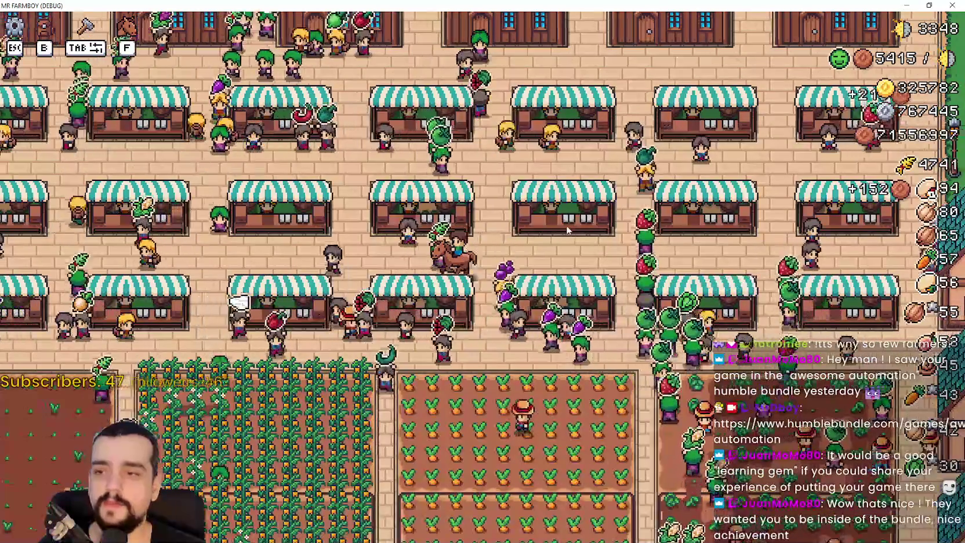
Step: Ride down-left to the carrot field, harvest a carrot, then head north past the stalls
key(a)
key(s)
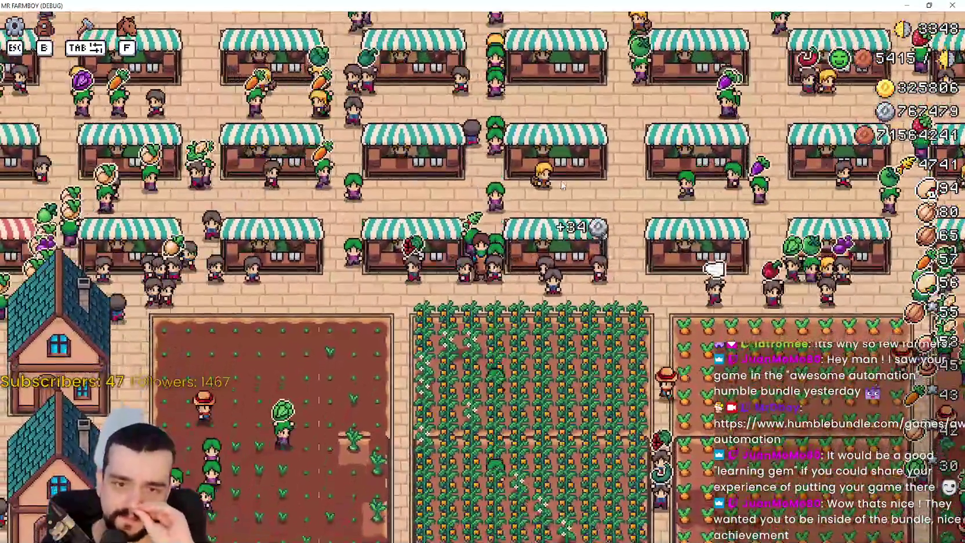
key(a)
key(s)
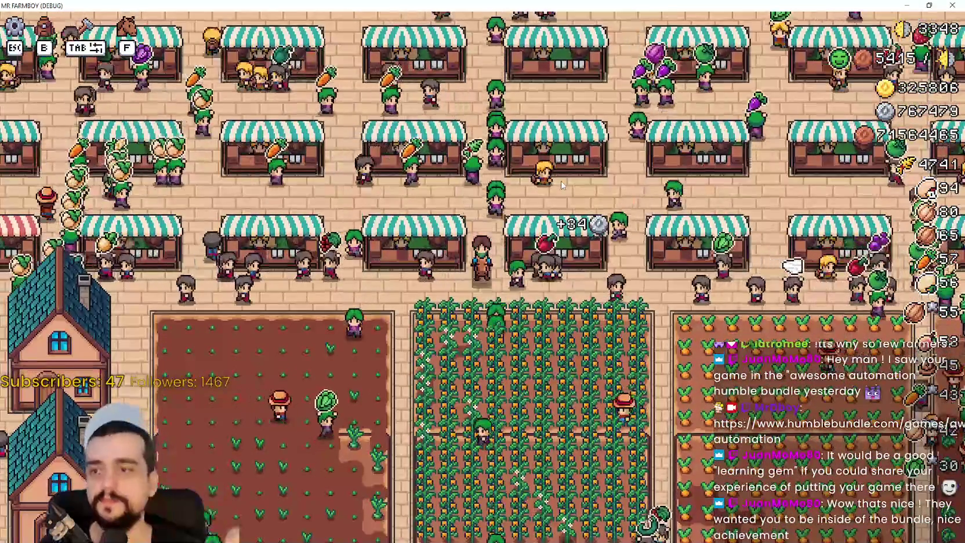
key(d)
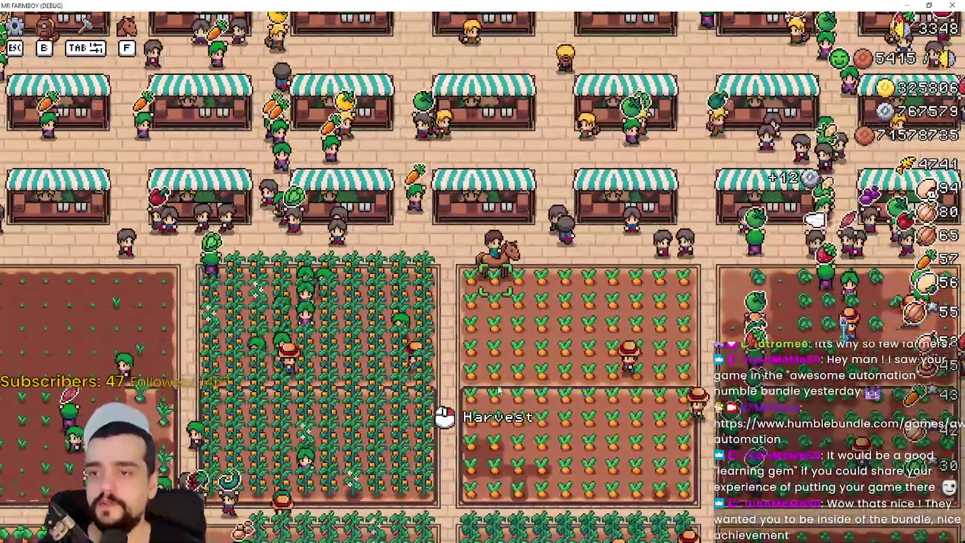
click(532, 342)
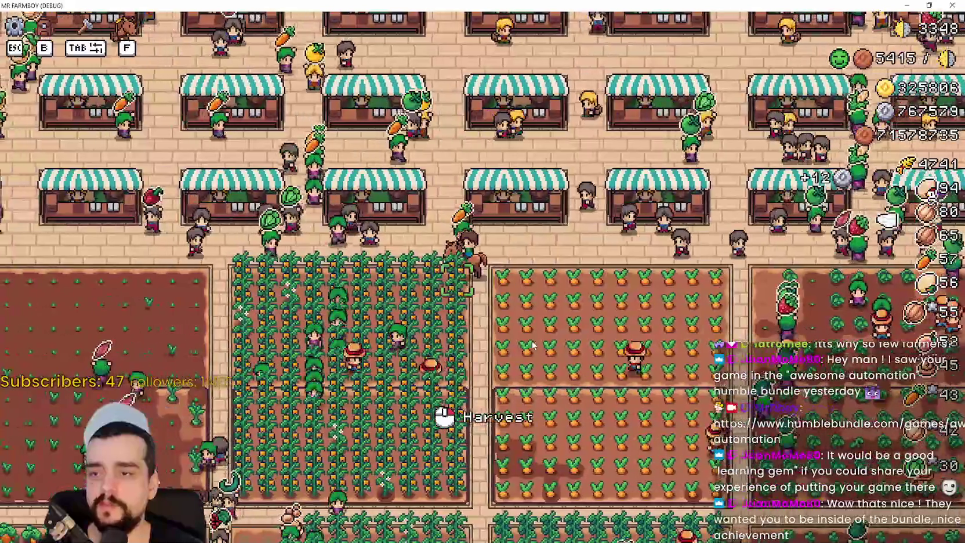
scroll(531, 344, up, 3)
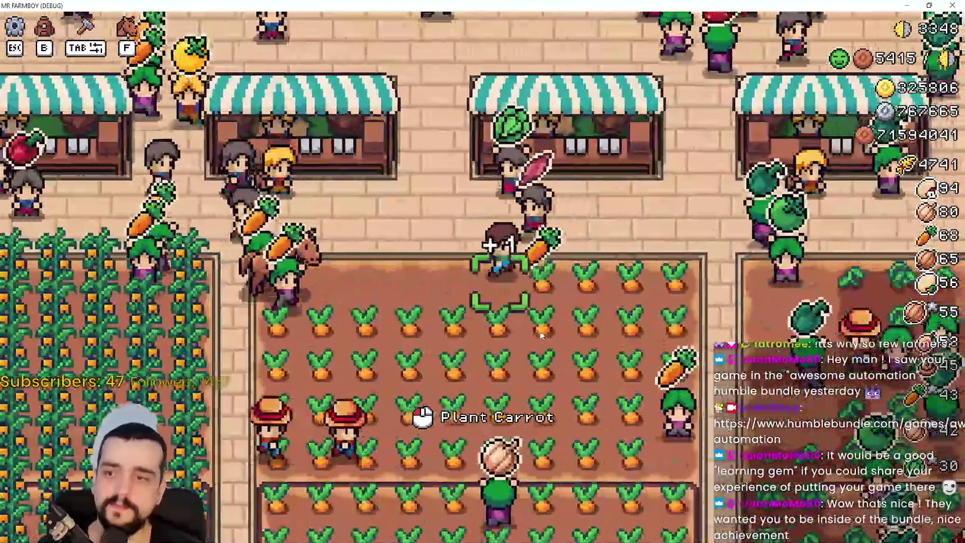
scroll(540, 334, down, 3)
key(d)
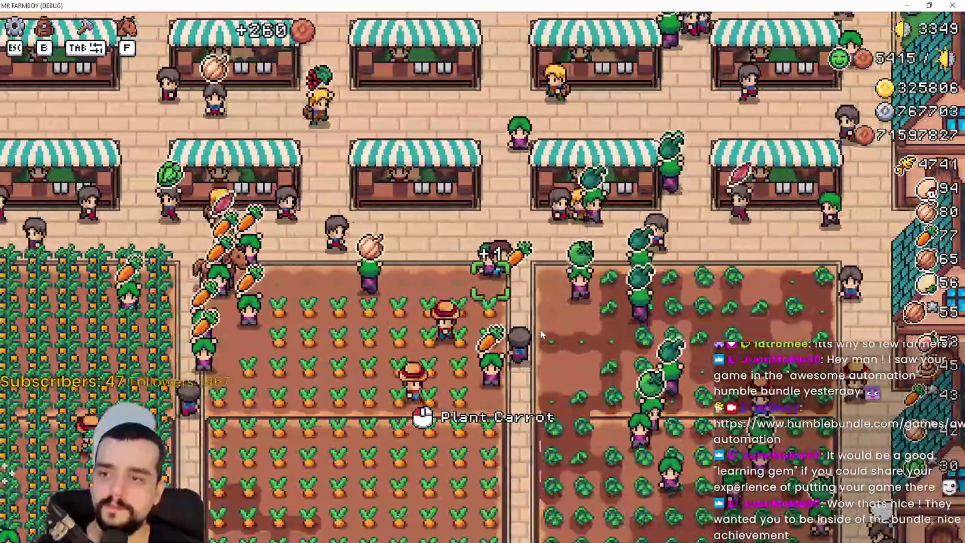
key(w)
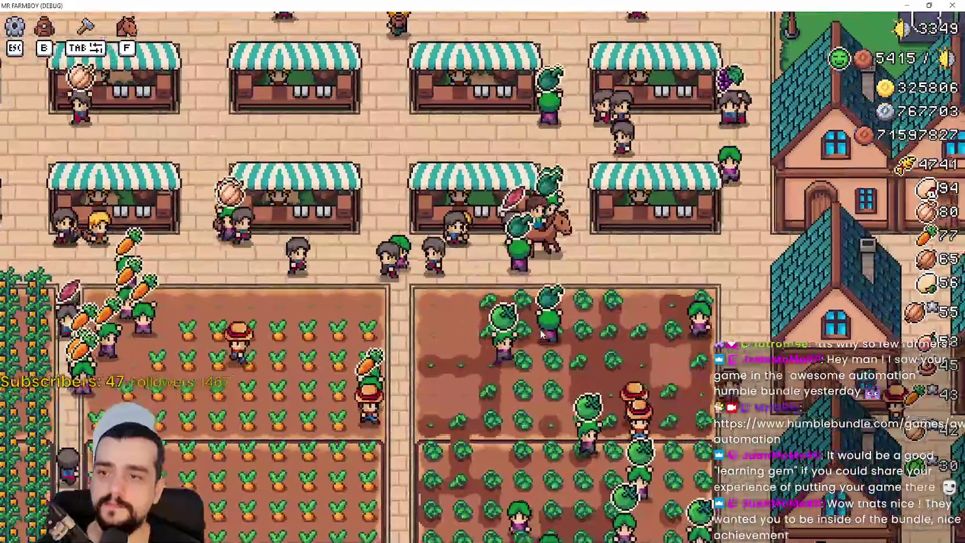
scroll(542, 334, down, 3)
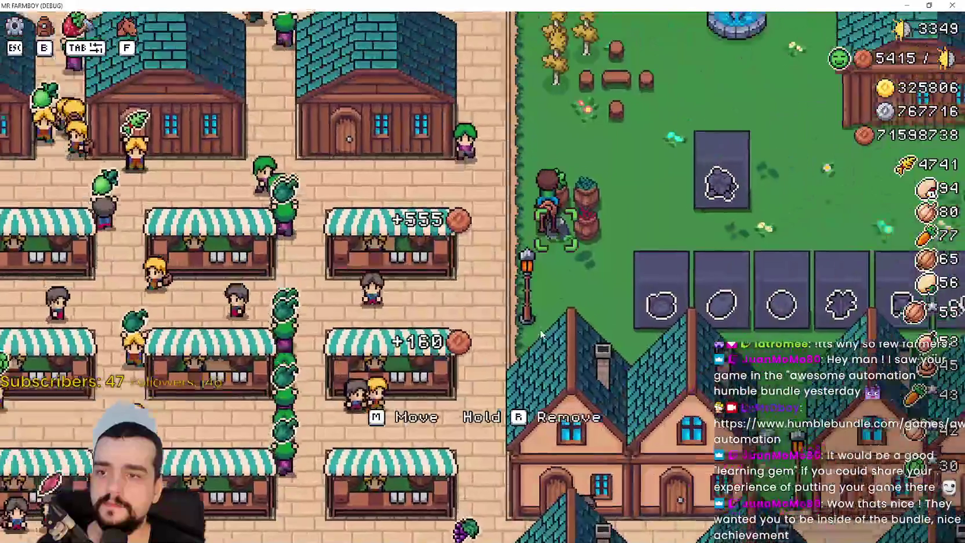
Step: Ride west and south into the crop fields, then back northeast to the carrot field's top
key(a)
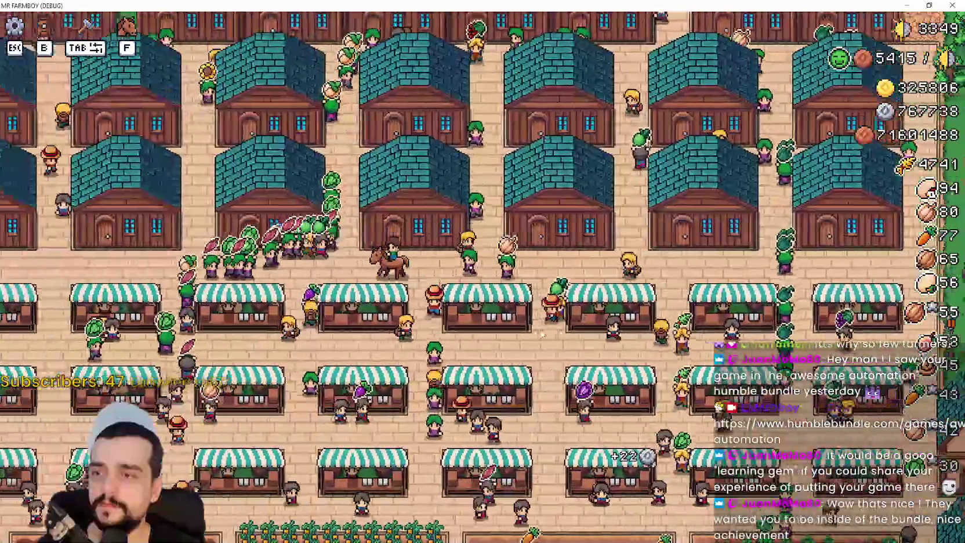
key(s)
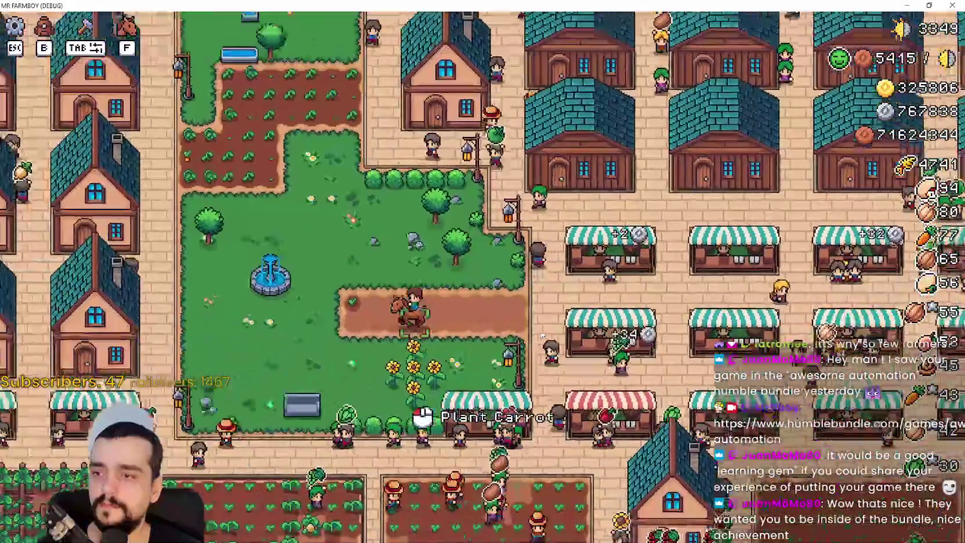
key(d)
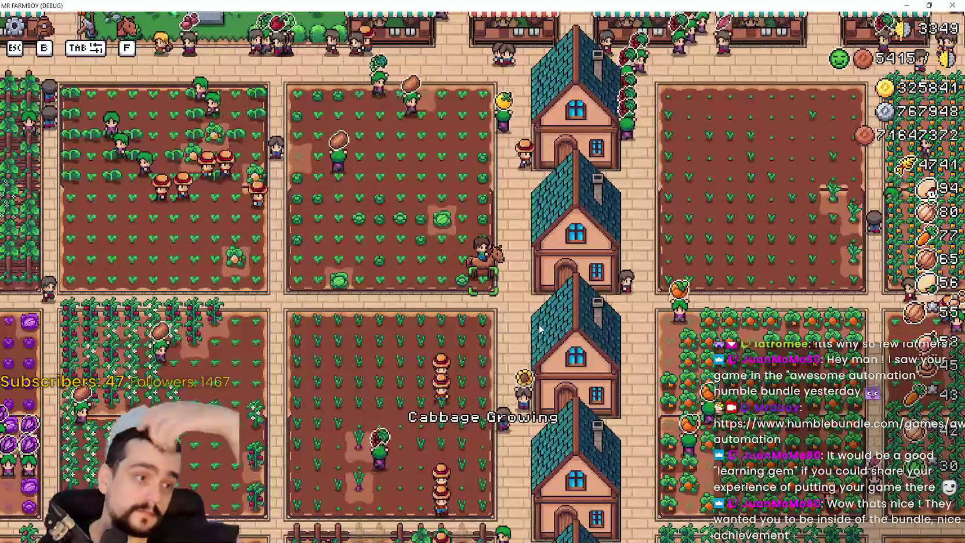
key(d)
key(w)
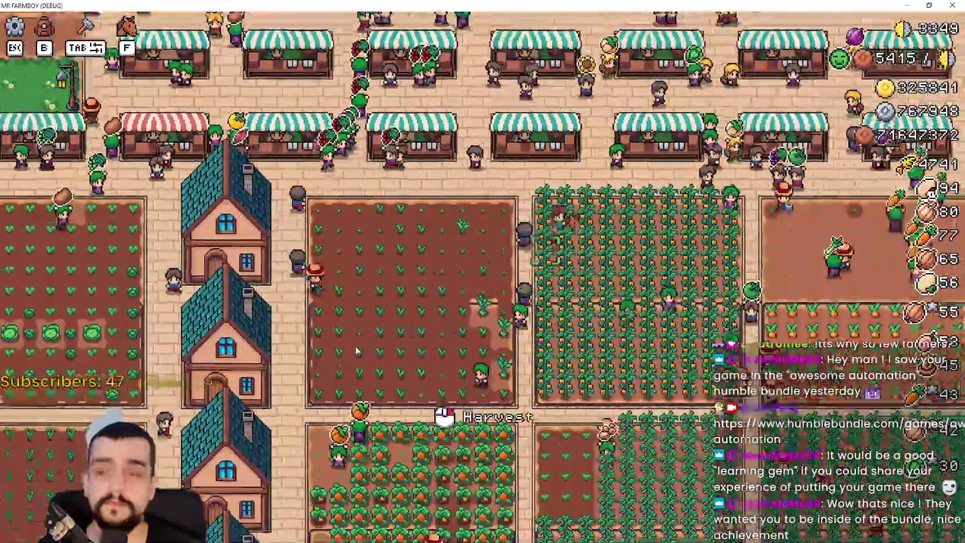
key(d)
key(w)
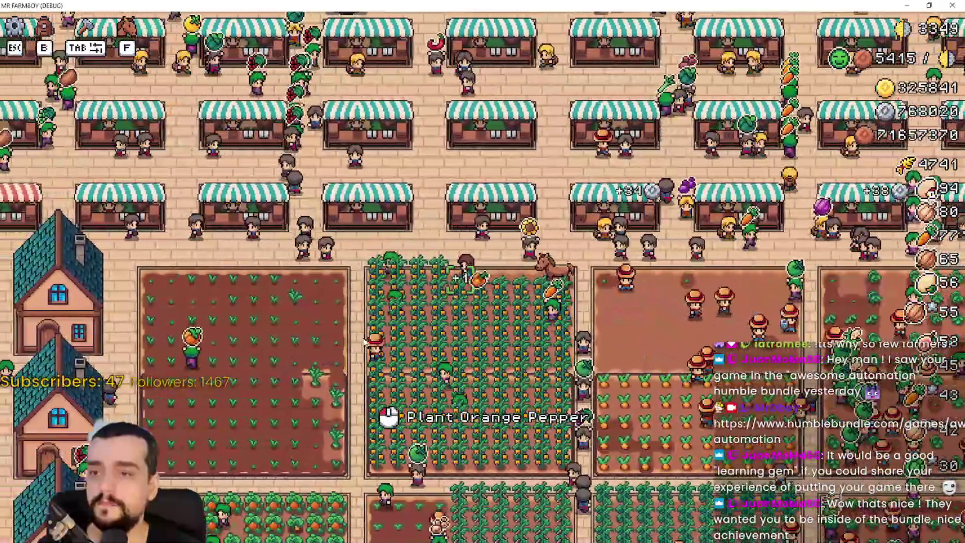
scroll(363, 337, down, 2)
scroll(364, 334, up, 1)
scroll(364, 337, up, 2)
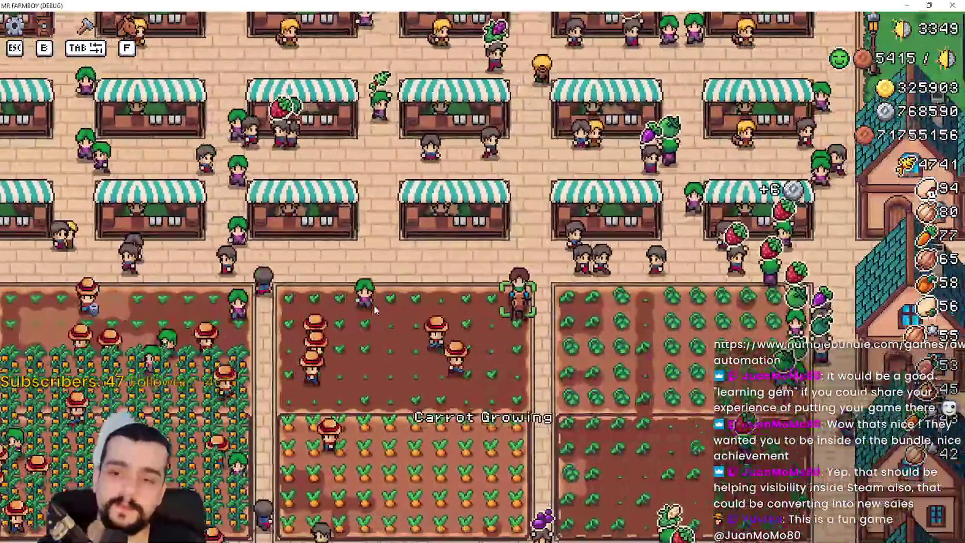
Step: Ride along the path between fields and east into the market area
key(d)
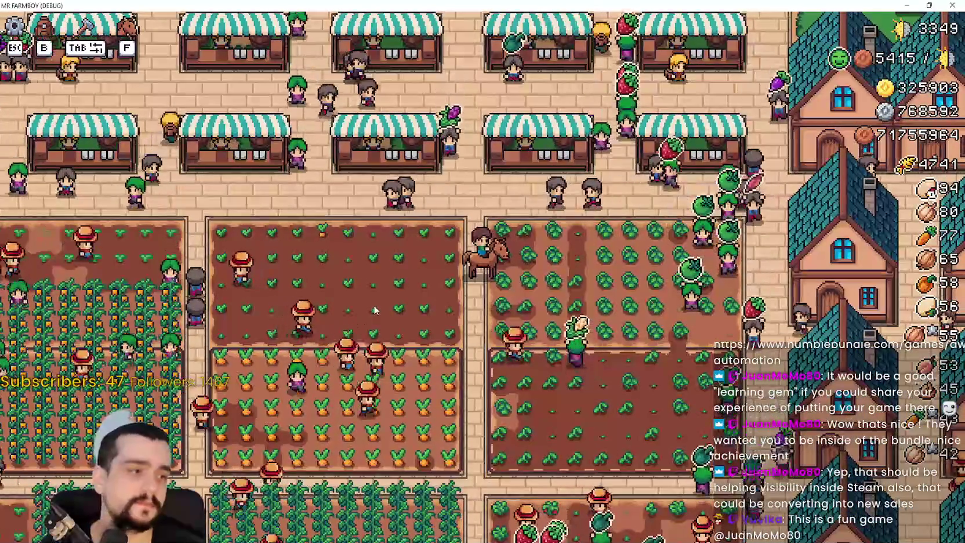
key(w)
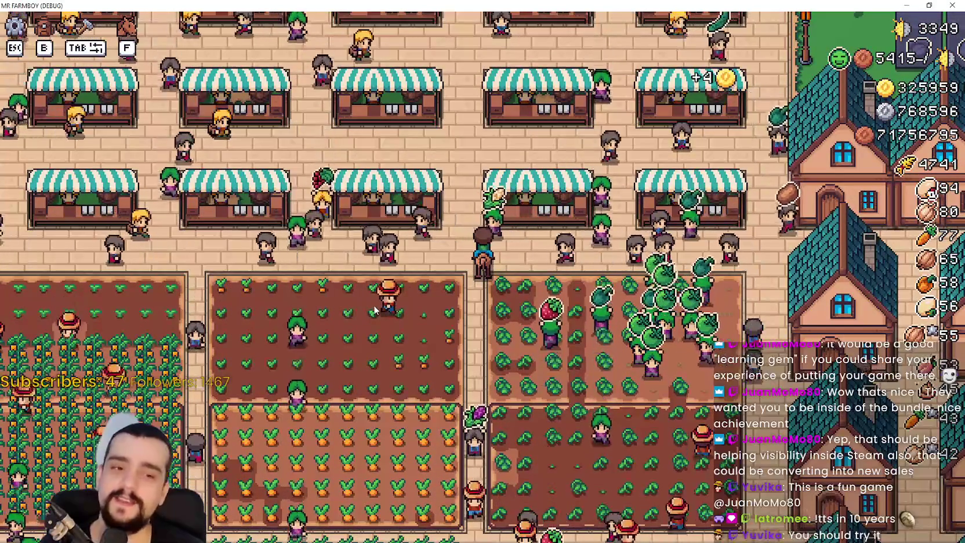
key(d)
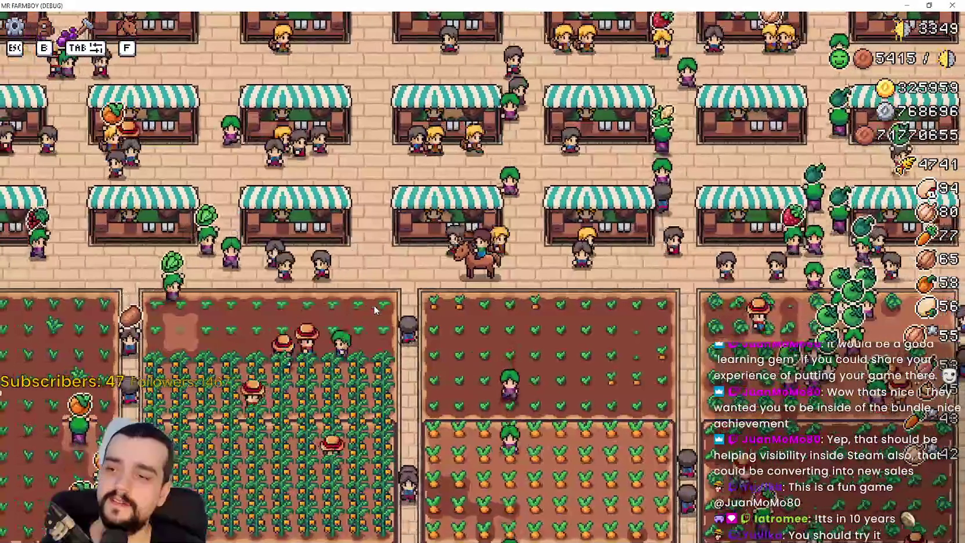
key(d)
key(w)
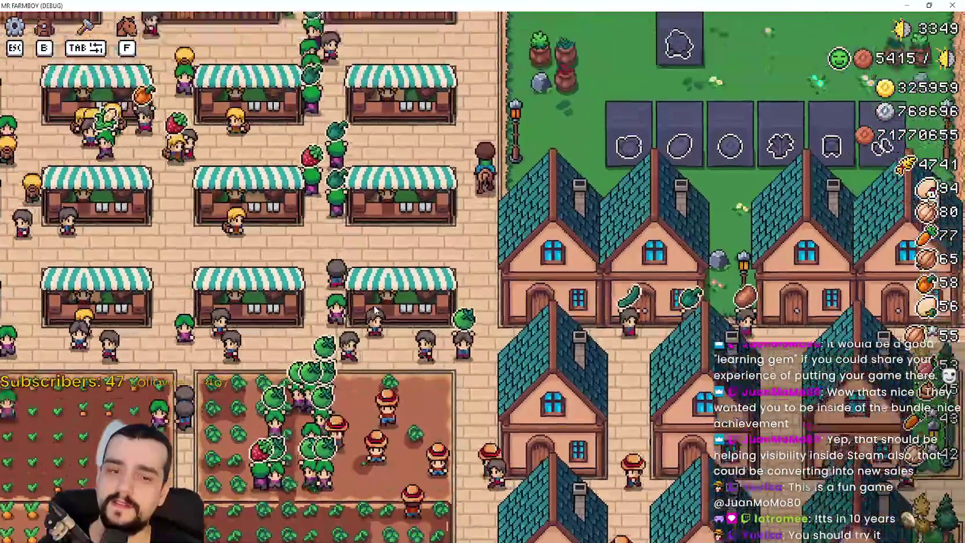
key(a)
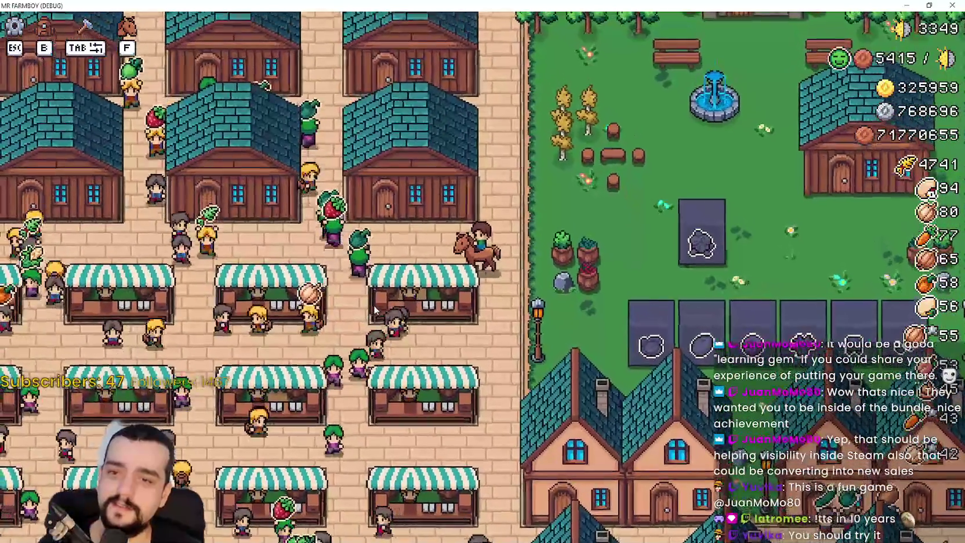
key(d)
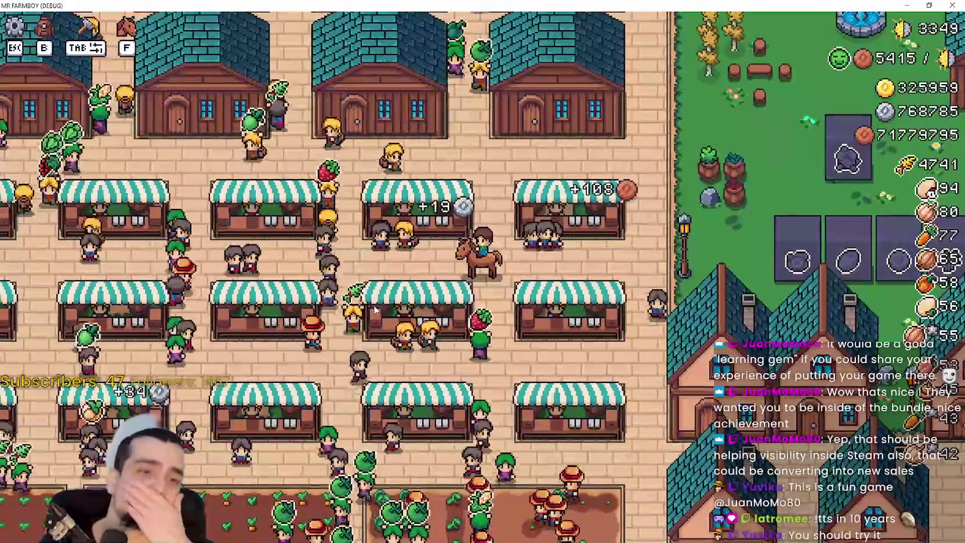
key(s)
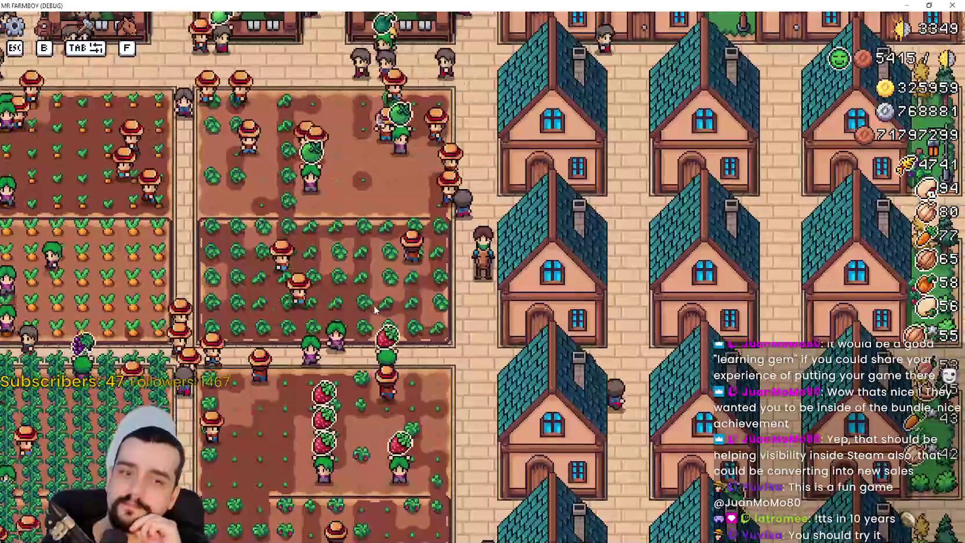
Step: Weave among the market stalls on horseback, then pause the game with Esc
key(w)
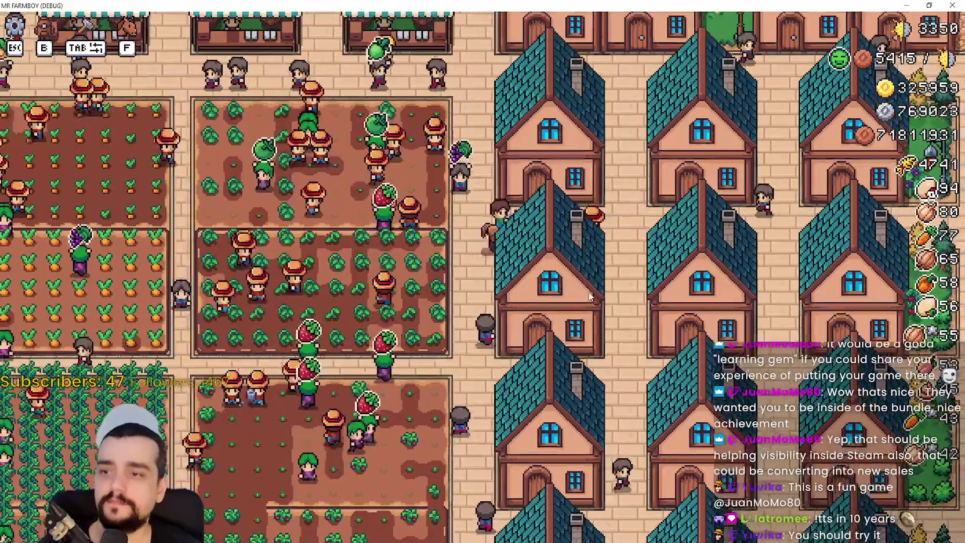
key(a)
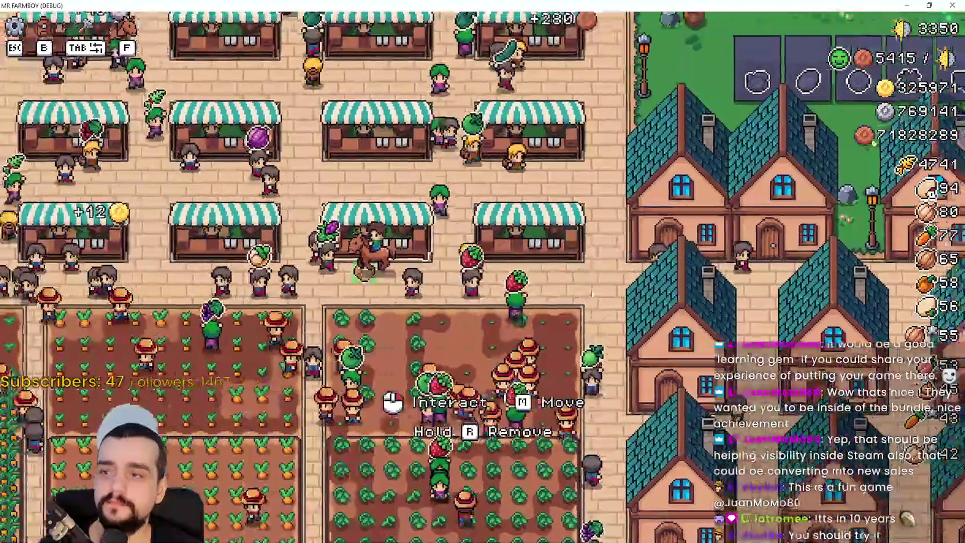
key(w)
key(a)
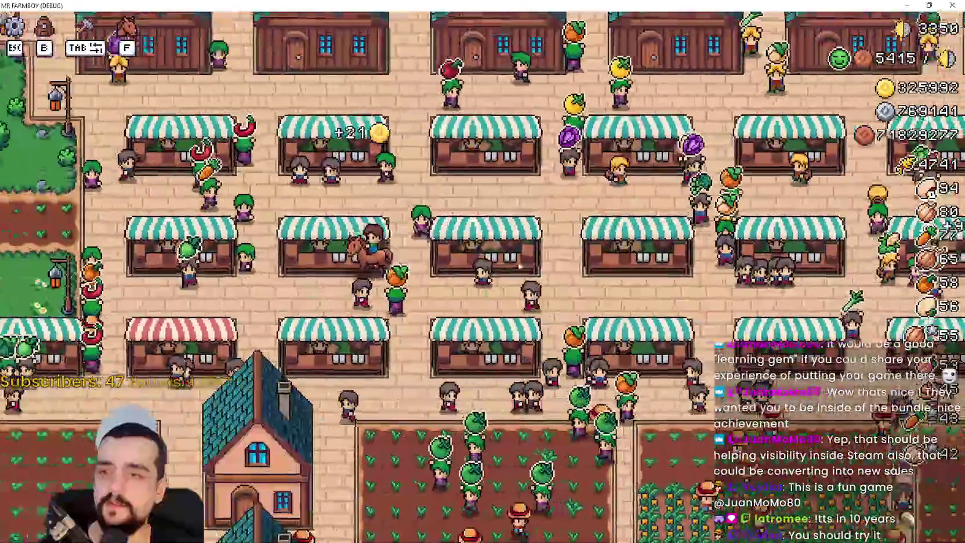
key(w)
key(d)
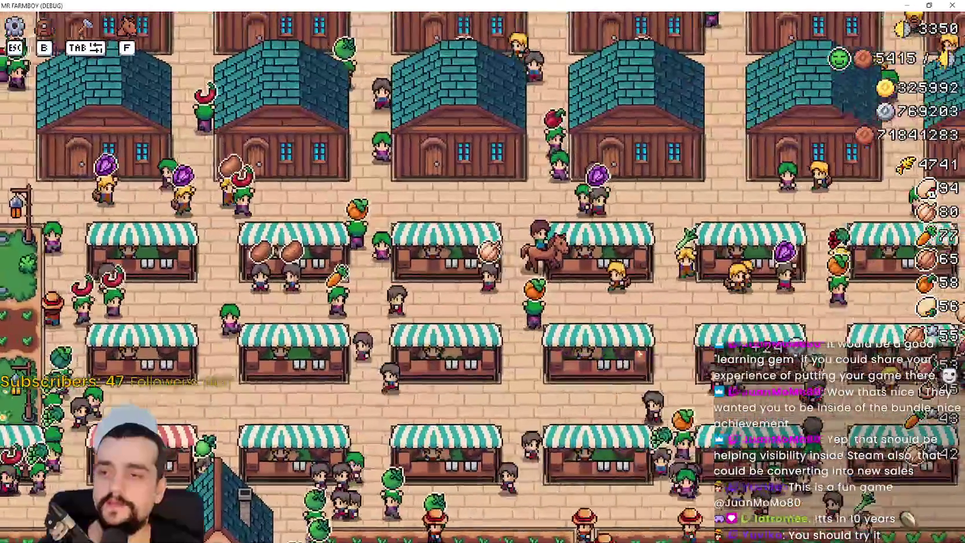
key(Escape)
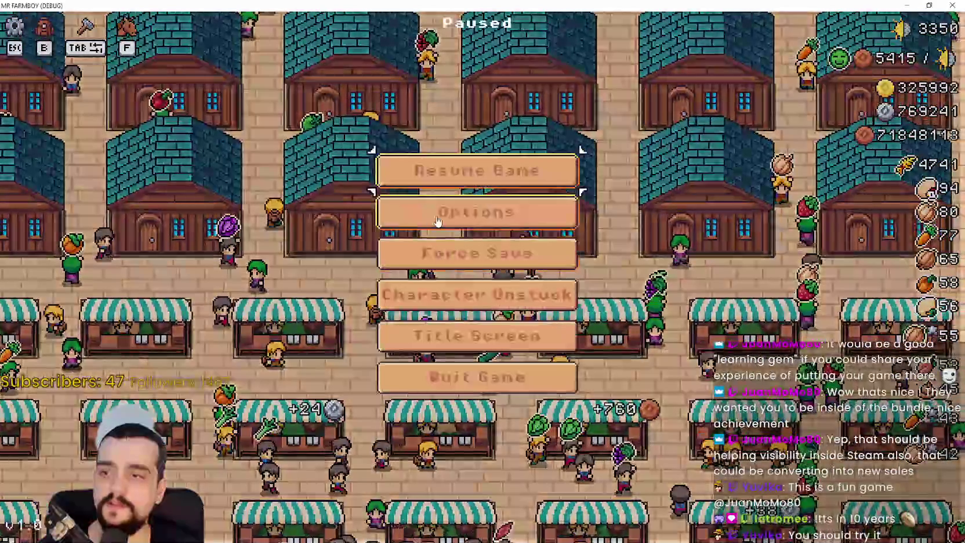
Step: Open and cancel Options, return to the title screen, and select Save 10 to load
click(478, 212)
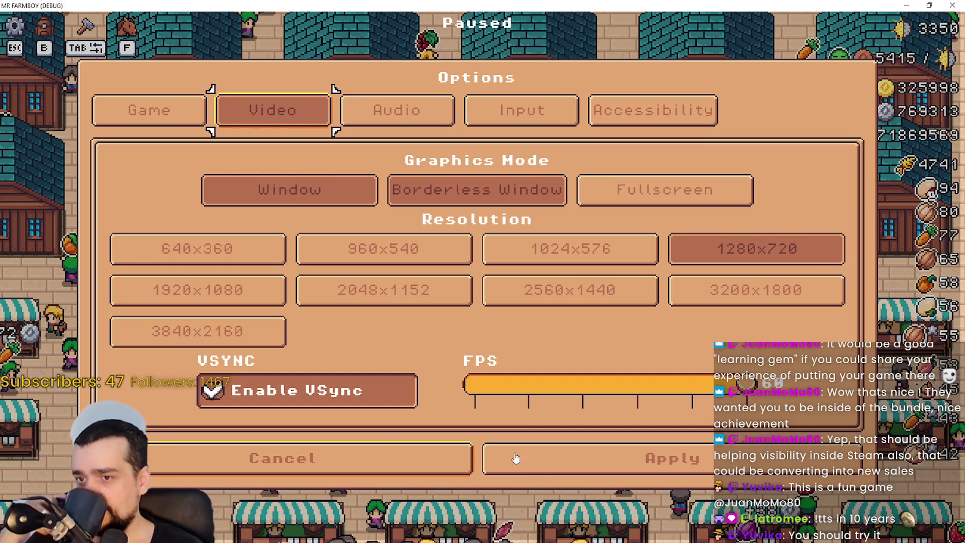
click(432, 470)
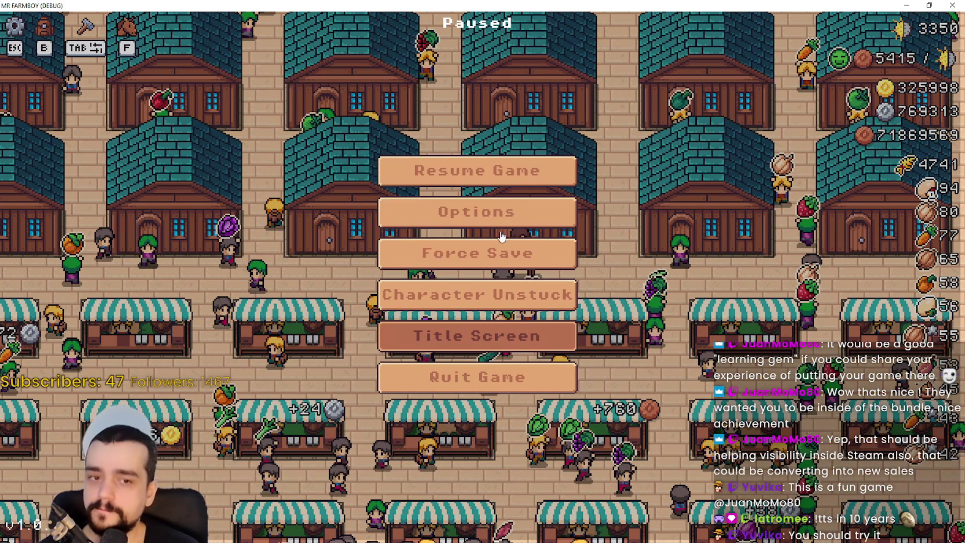
key(Return)
click(607, 196)
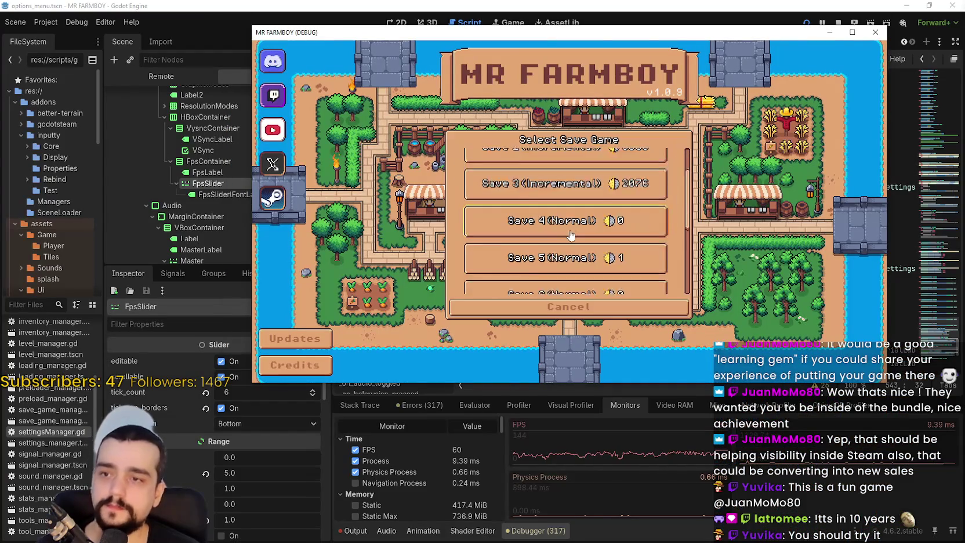
scroll(686, 260, down, 3)
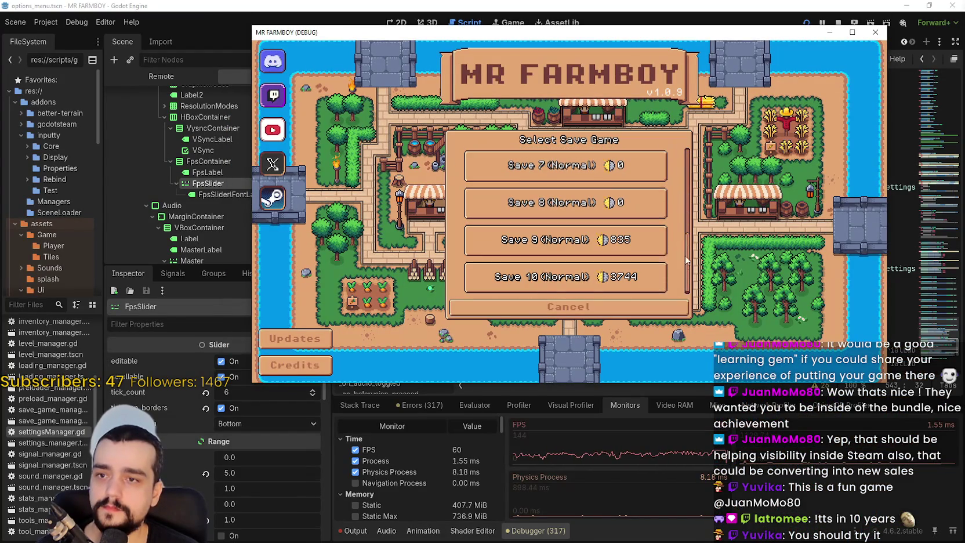
click(617, 265)
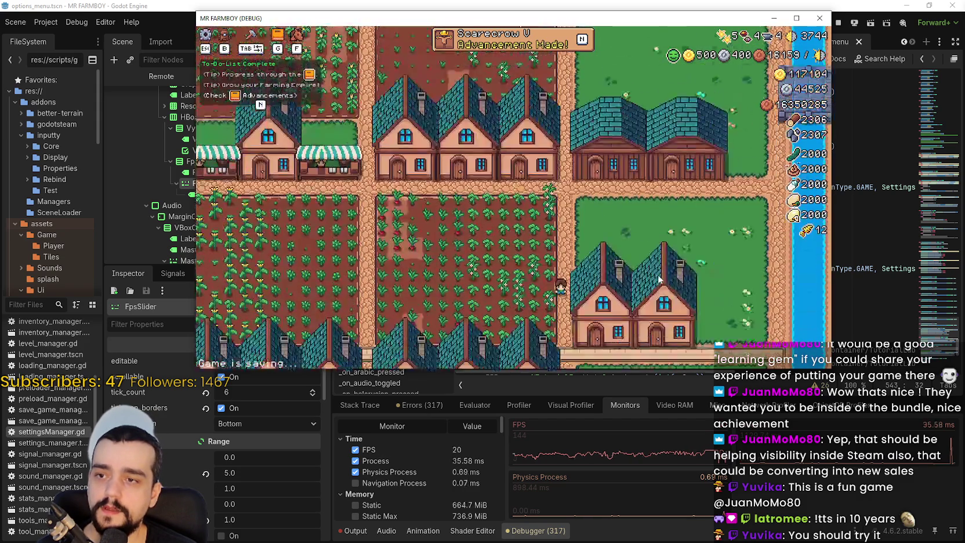
Step: Ride west and north through the village, past the crop fields toward the barn
key(w)
key(a)
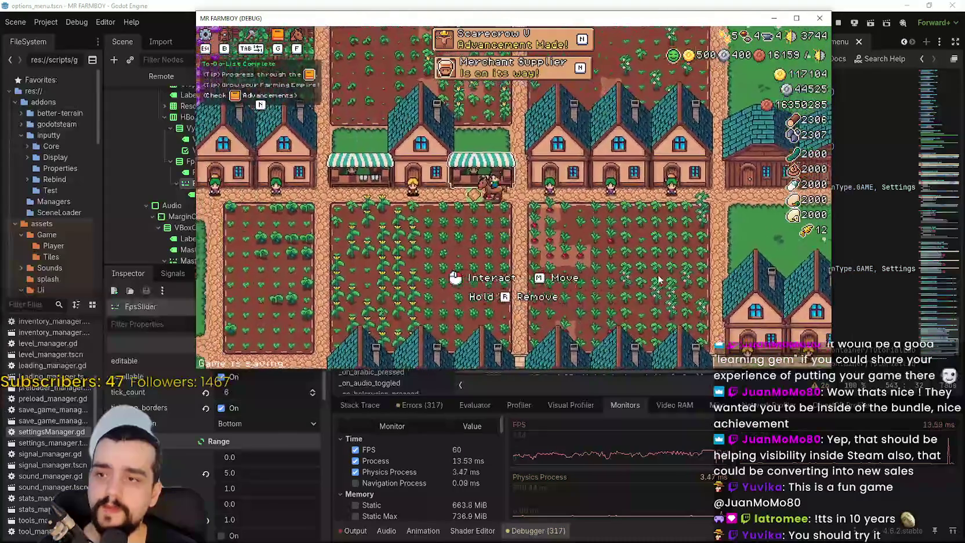
key(a)
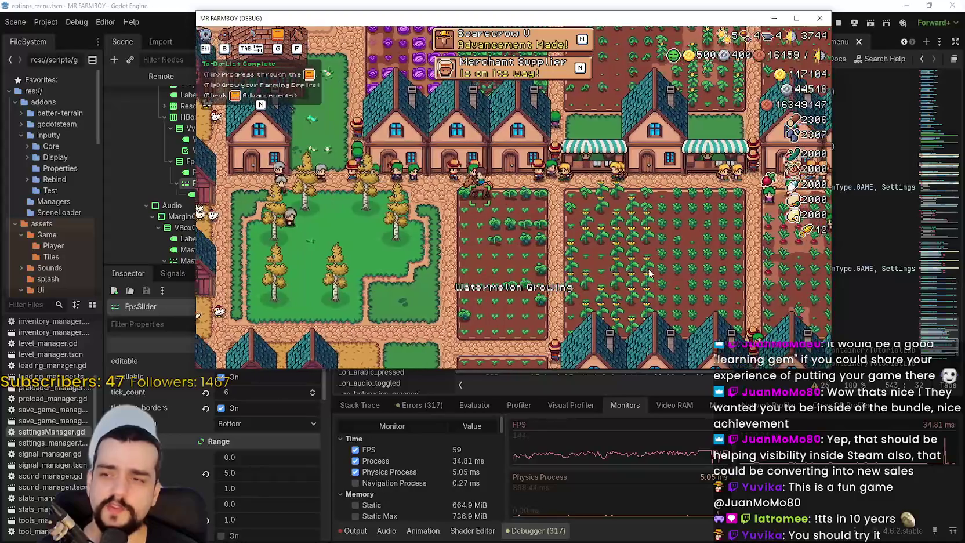
key(w)
key(a)
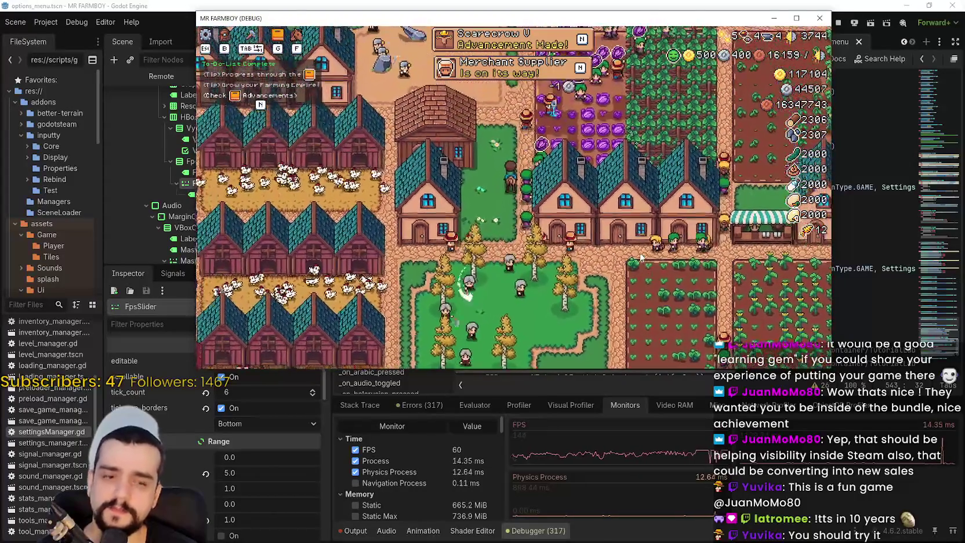
key(w)
key(d)
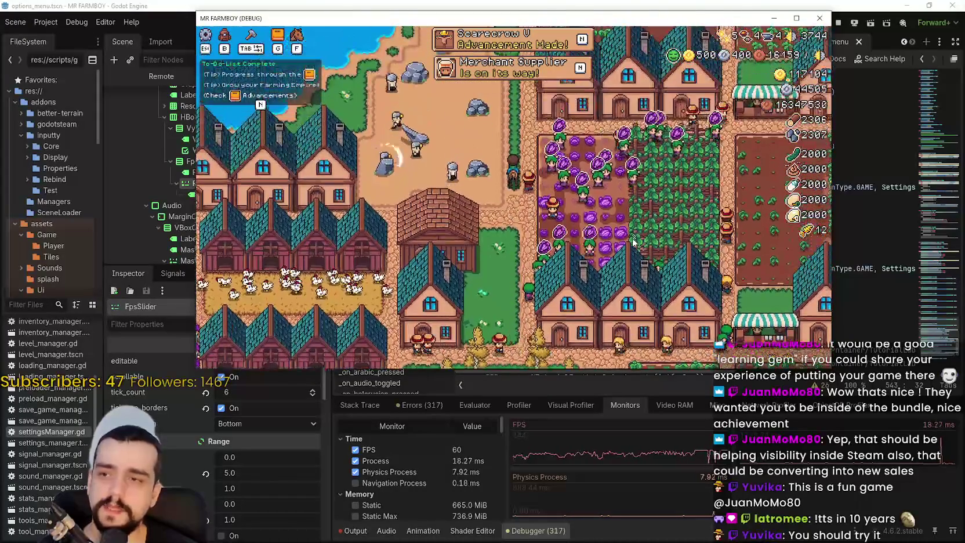
key(w)
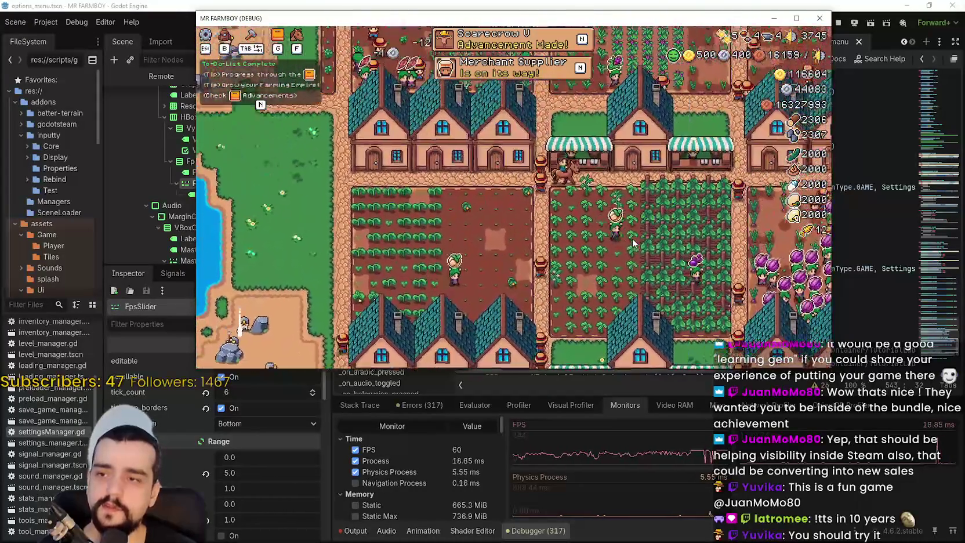
key(d)
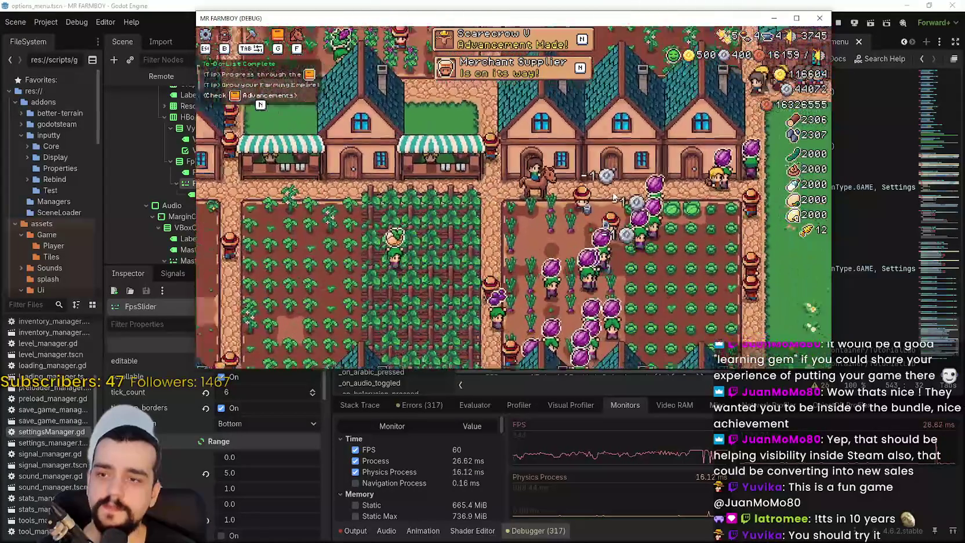
key(w)
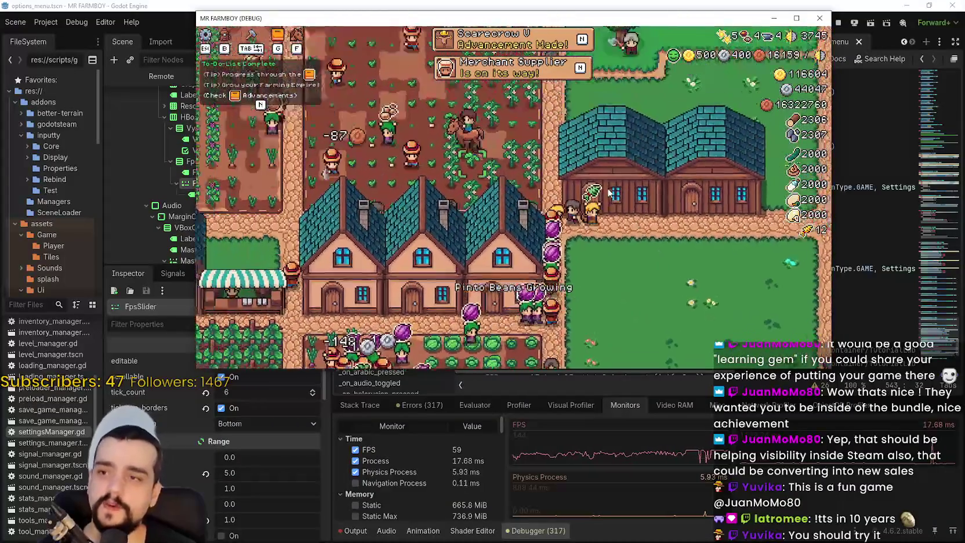
key(a)
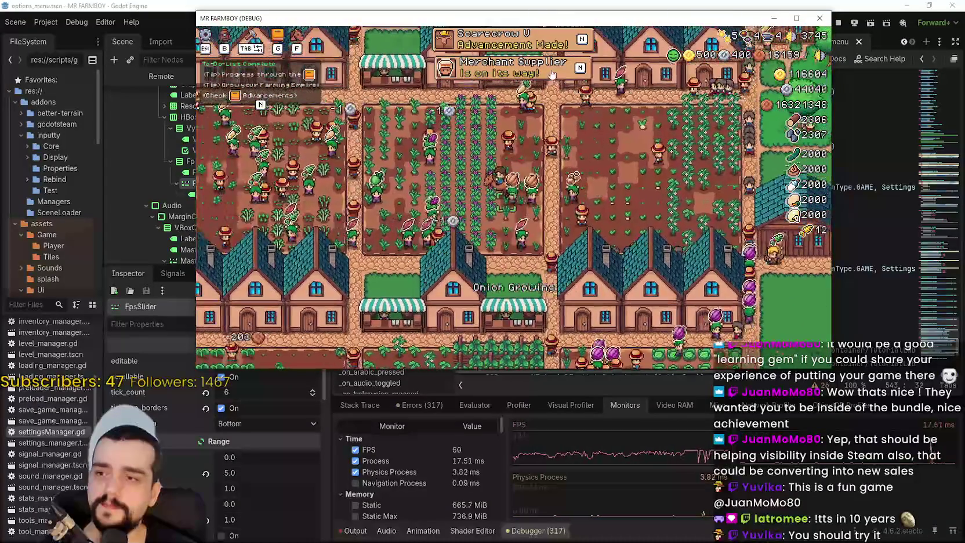
Step: Open the Advancements panel, view the Decorations tab, and close it
key(n)
key(q)
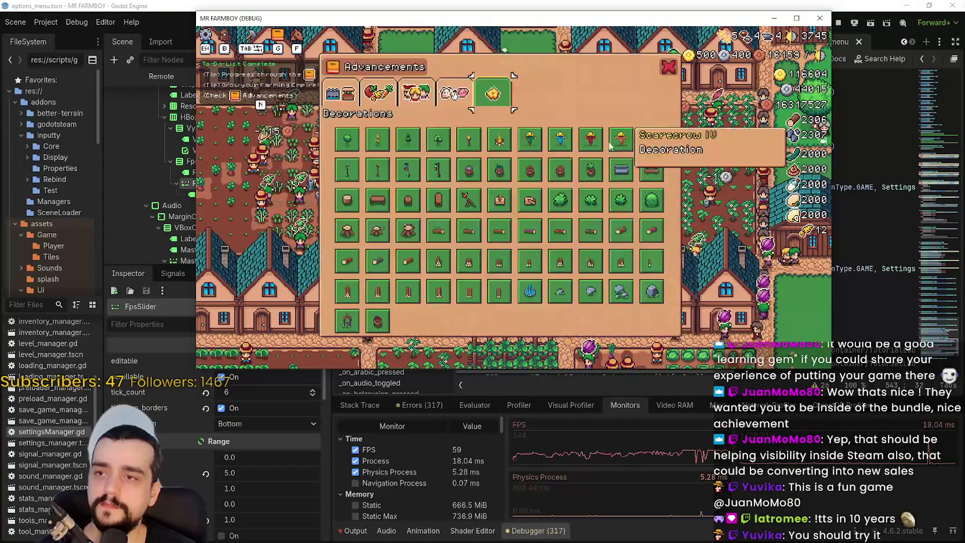
click(669, 68)
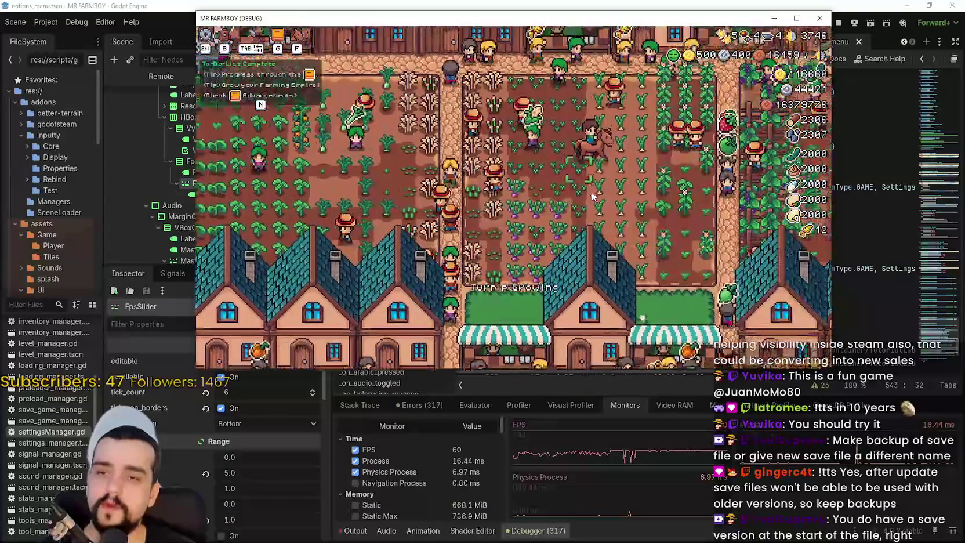
Step: Ride east, south and west through the village to the pond and the barley fields
key(d)
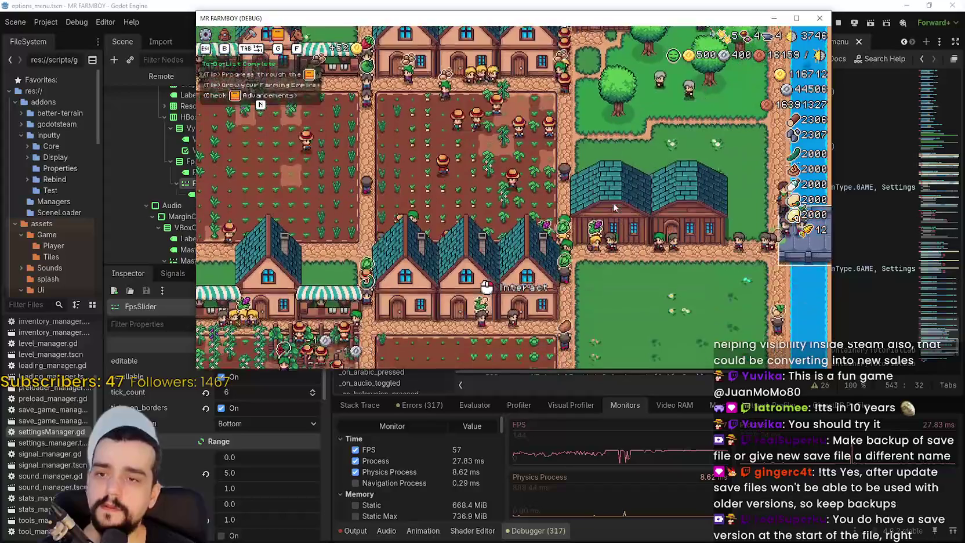
key(s)
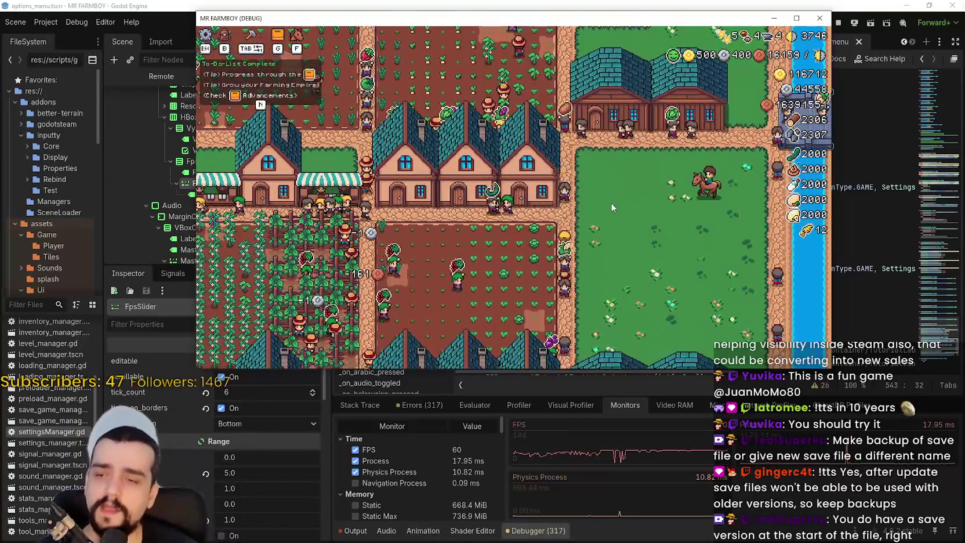
key(a)
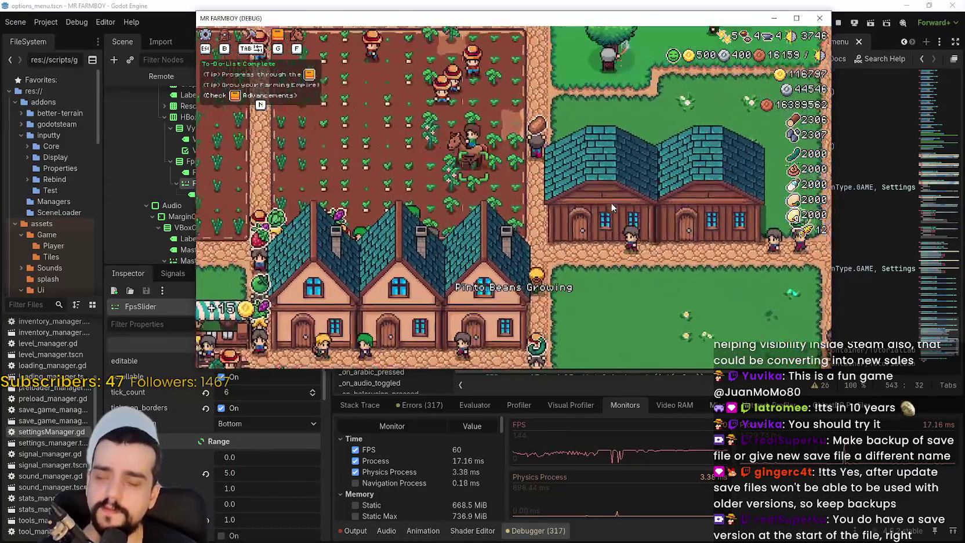
key(s)
key(a)
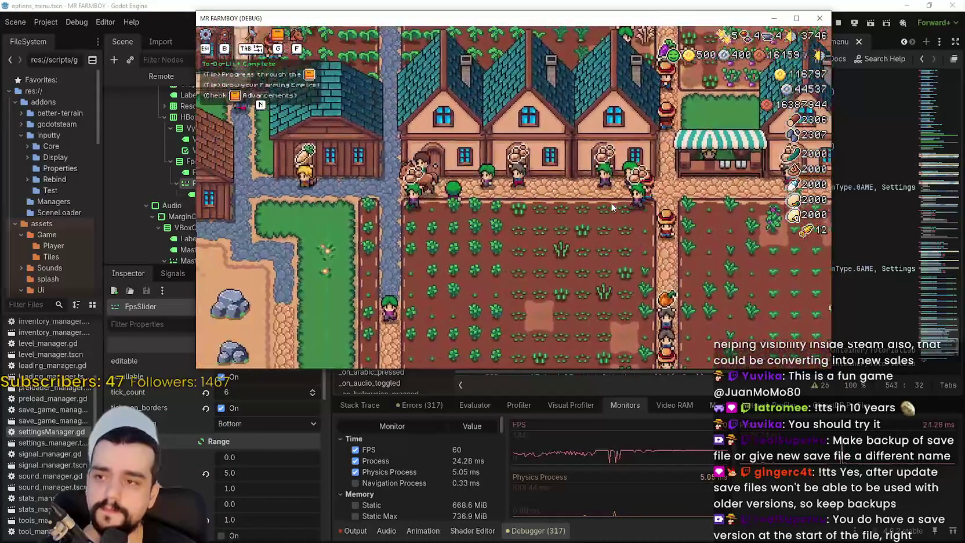
key(a)
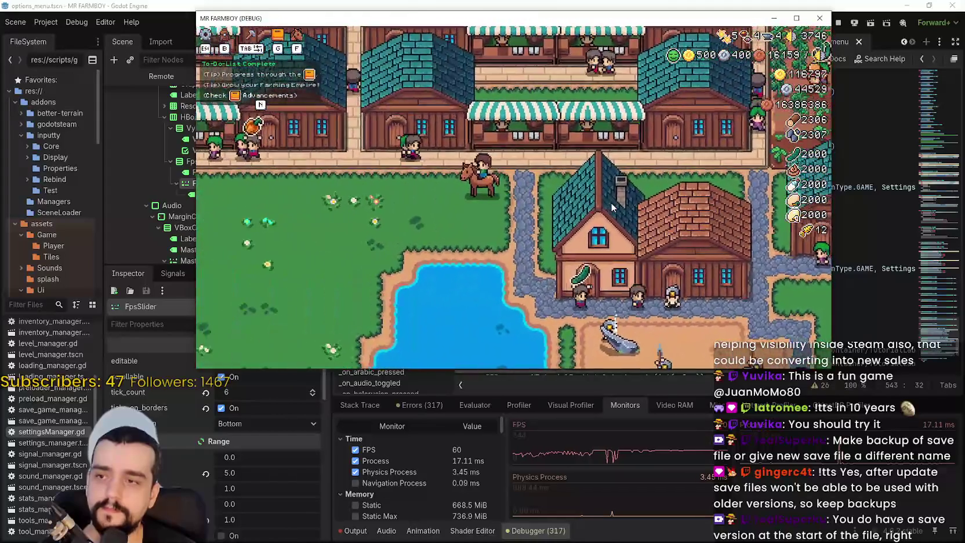
key(s)
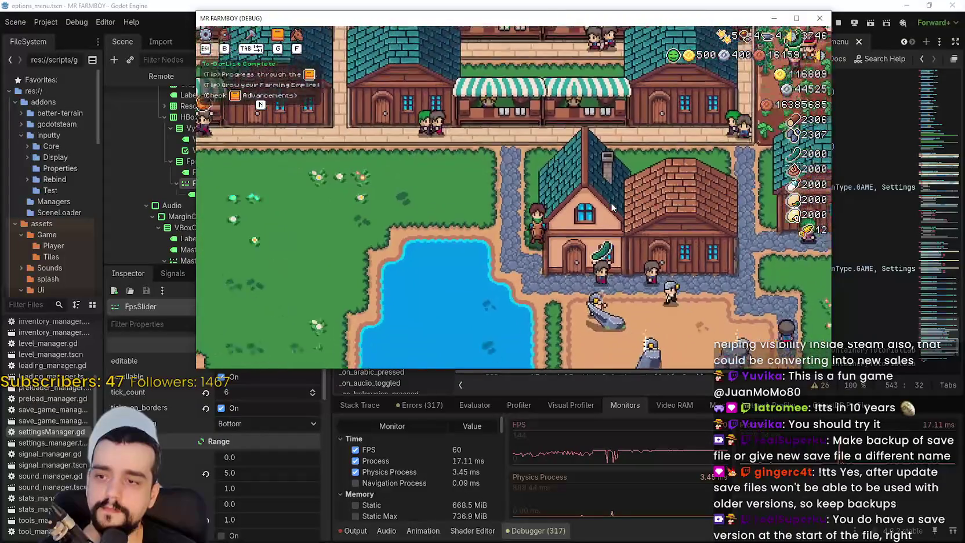
key(d)
key(d)
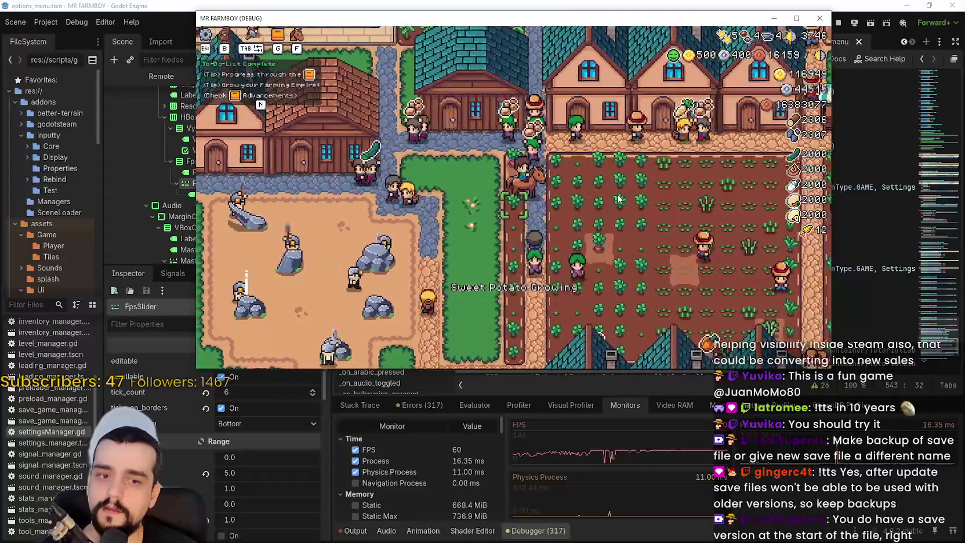
key(d)
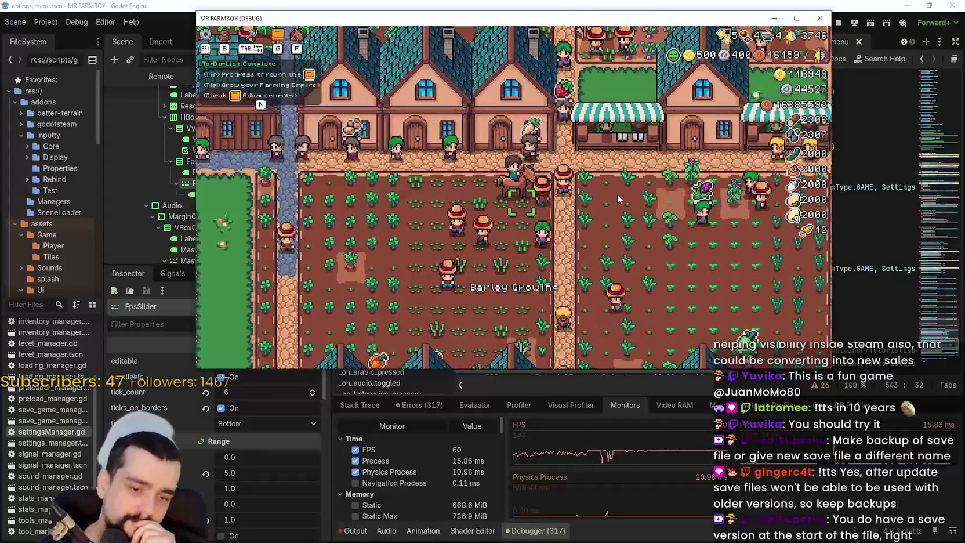
key(d)
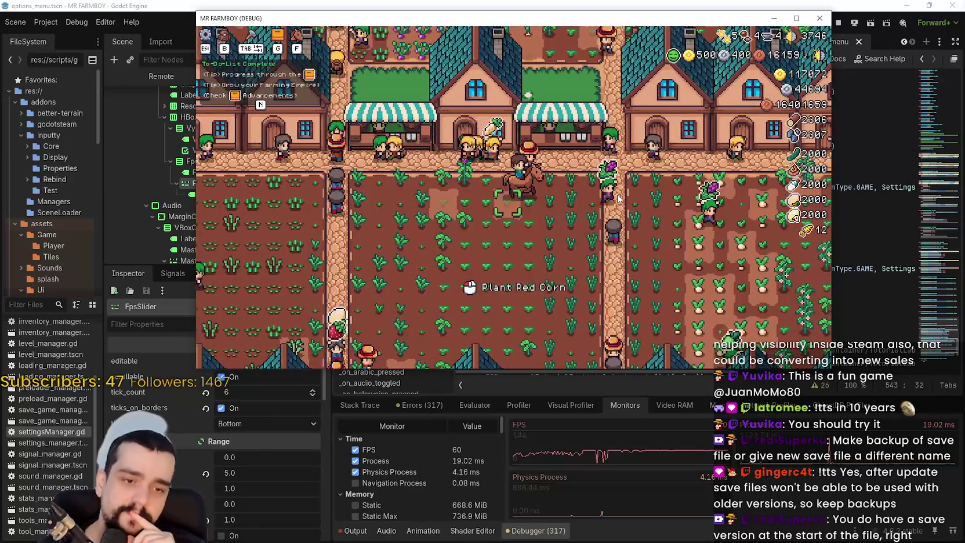
Step: Ride north and south between the crop fields, the pond village and the row of shops
key(w)
key(s)
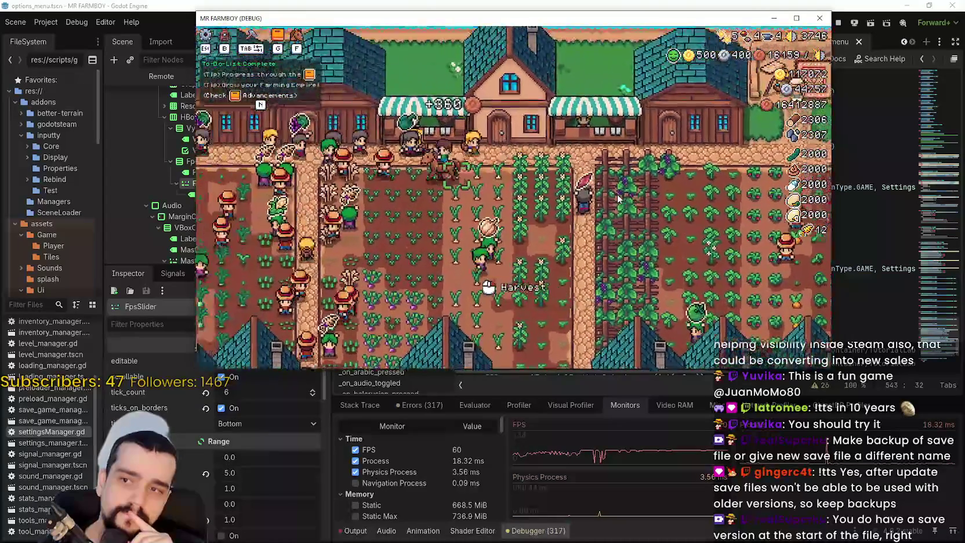
key(s)
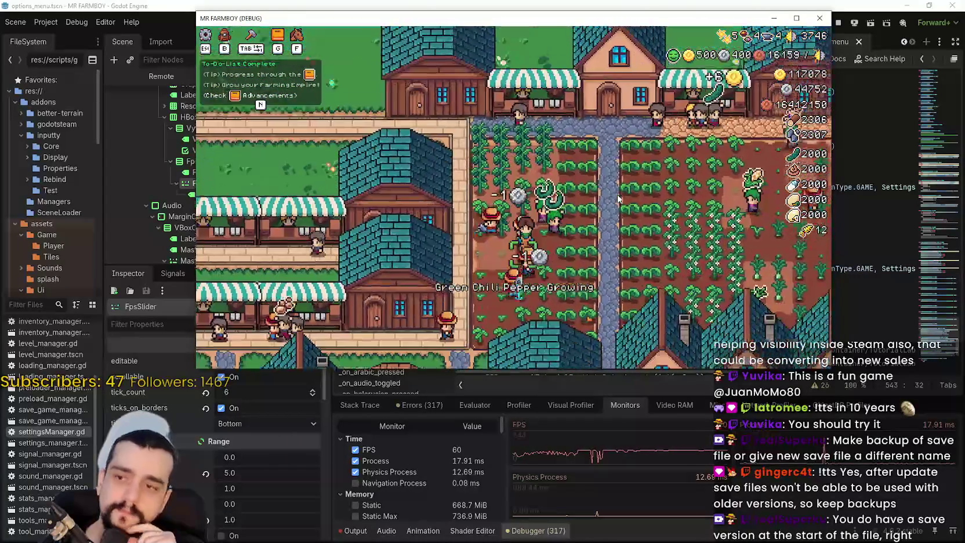
key(d)
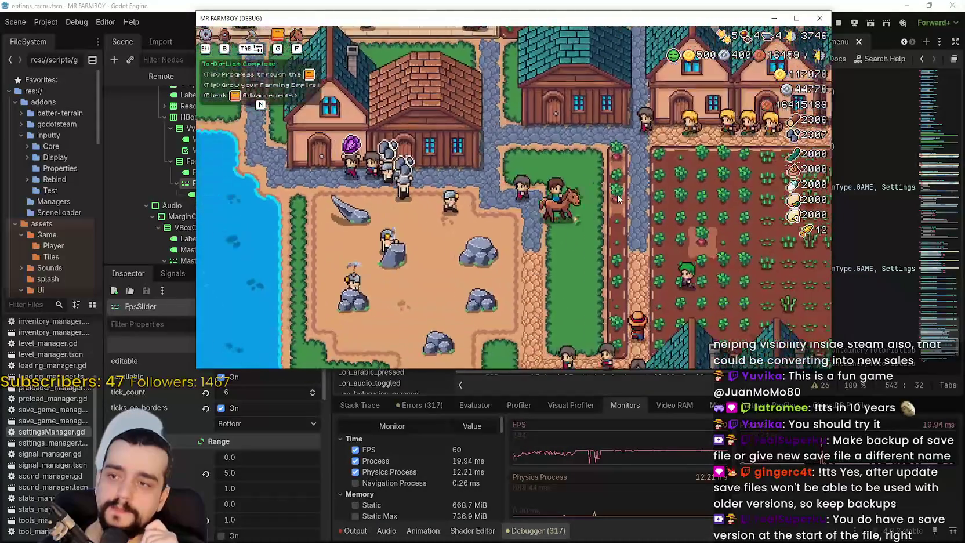
key(w)
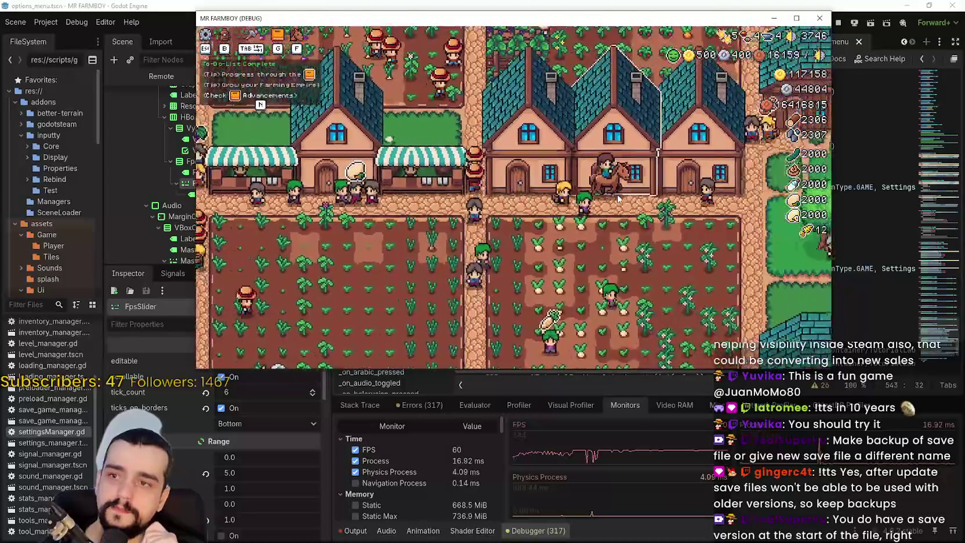
key(s)
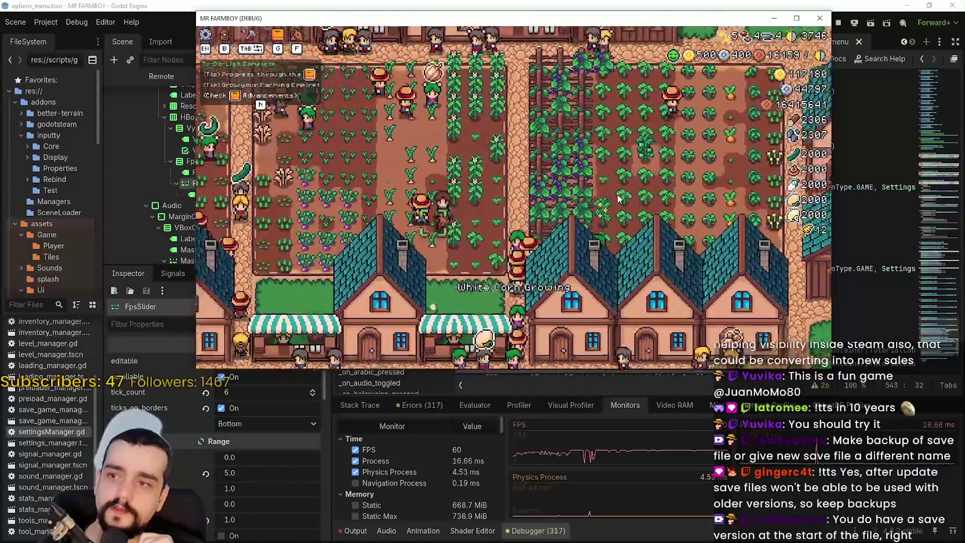
key(d)
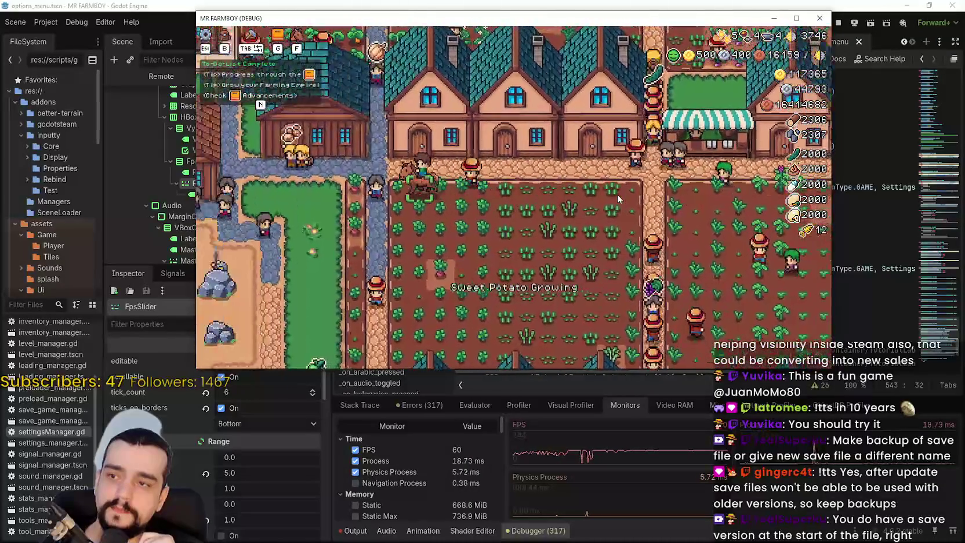
key(s)
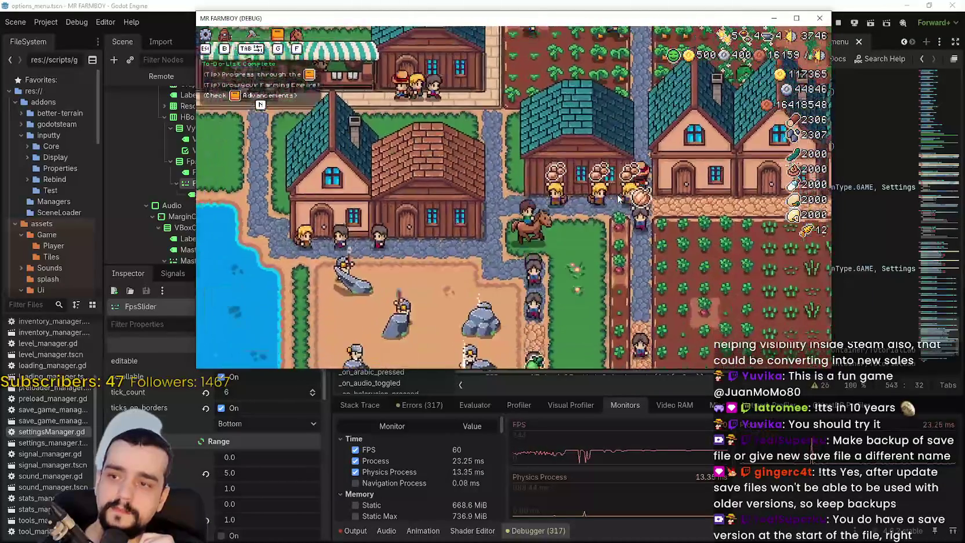
key(d)
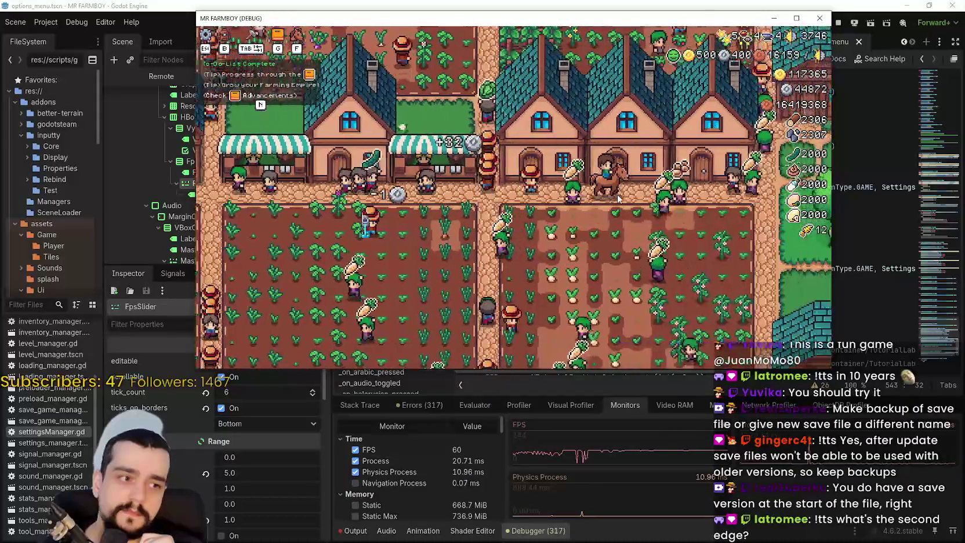
key(w)
Step: Ride south toward the river, then maximize and restore the game window
key(s)
key(w)
key(d)
key(s)
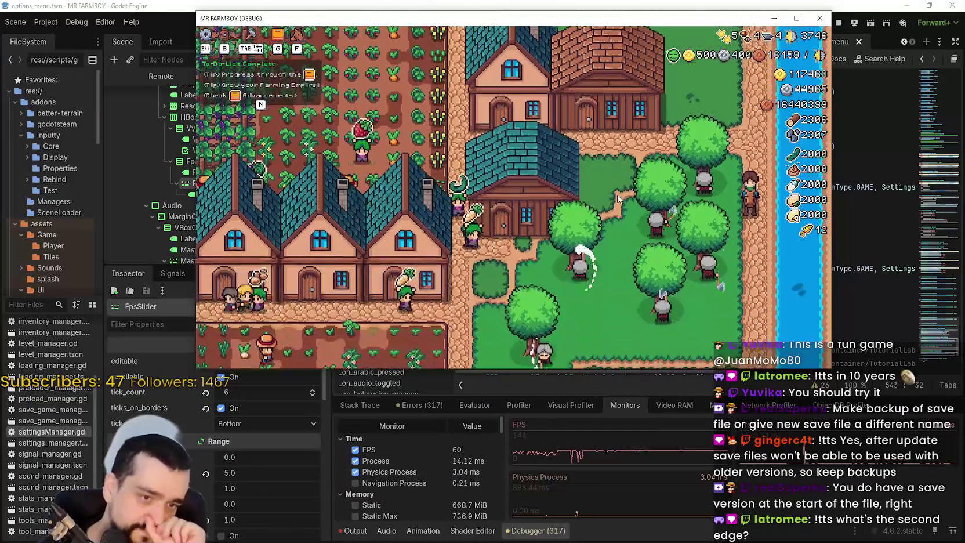
key(s)
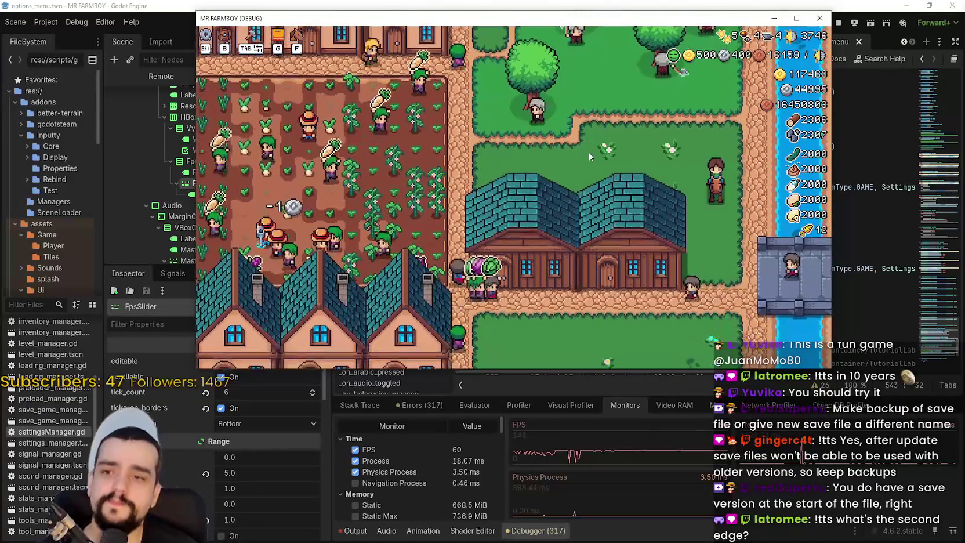
key(a)
key(s)
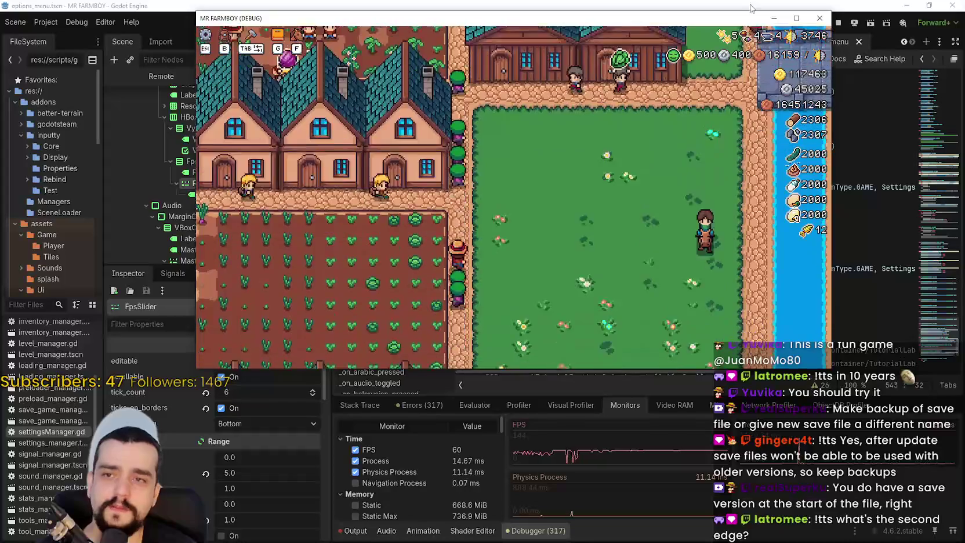
key(s)
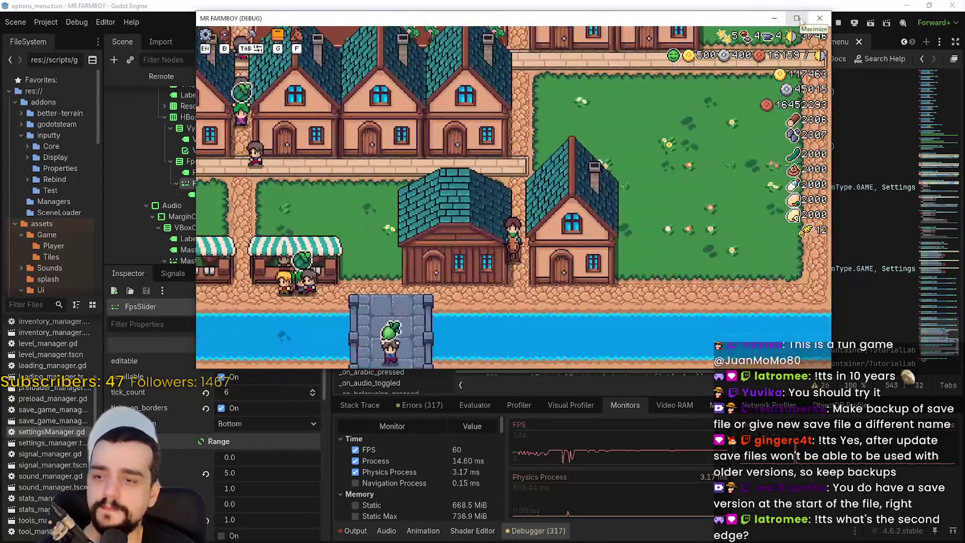
click(796, 18)
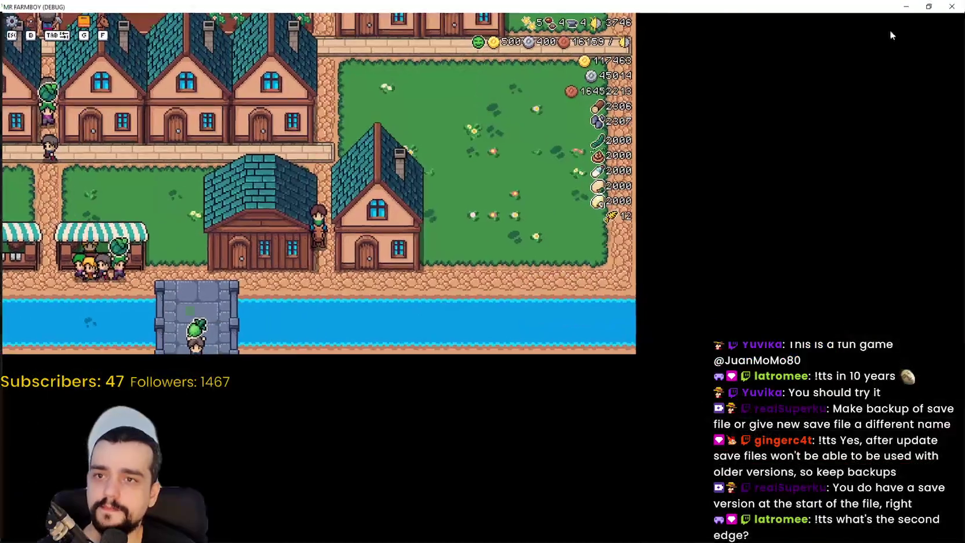
click(929, 6)
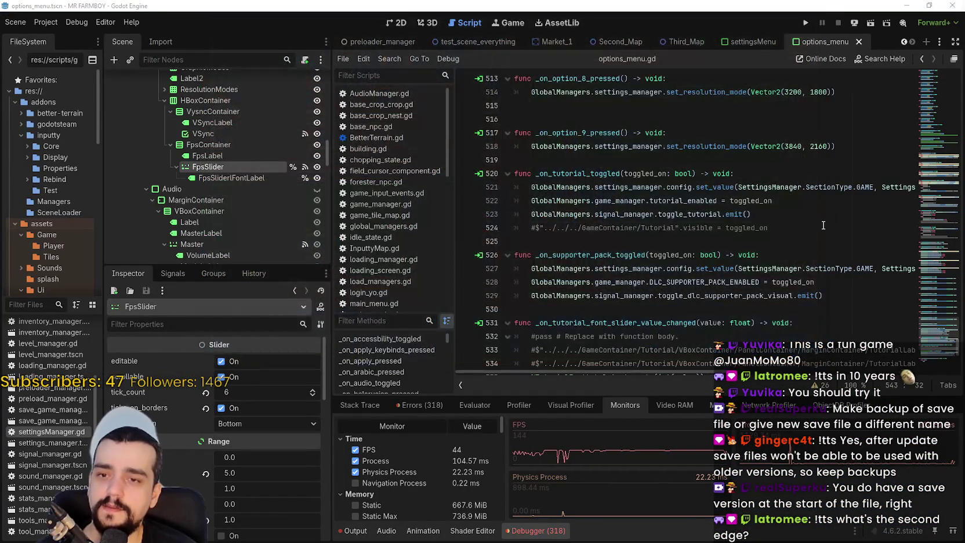
Step: Move around the open script and dismiss the Project menu without running anything
scroll(806, 248, down, 2)
click(792, 191)
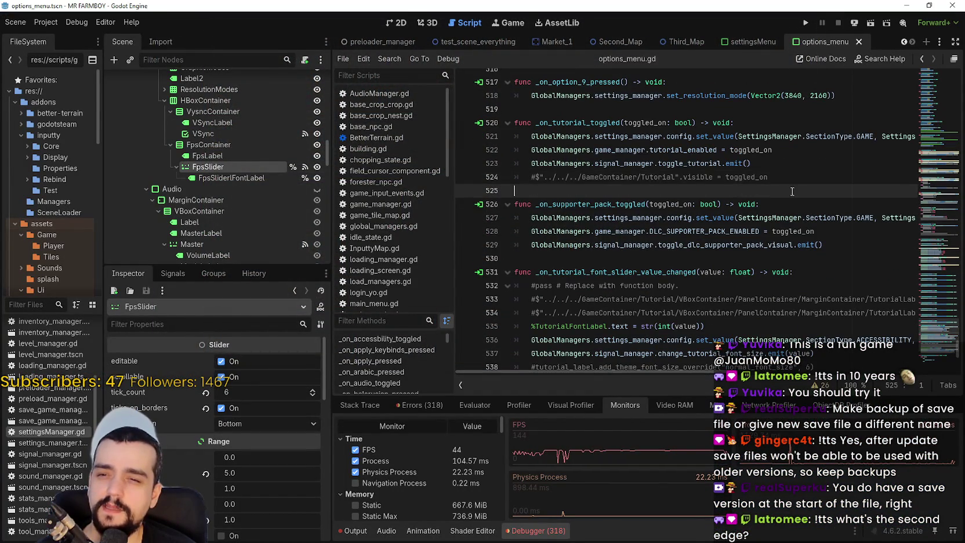
click(46, 22)
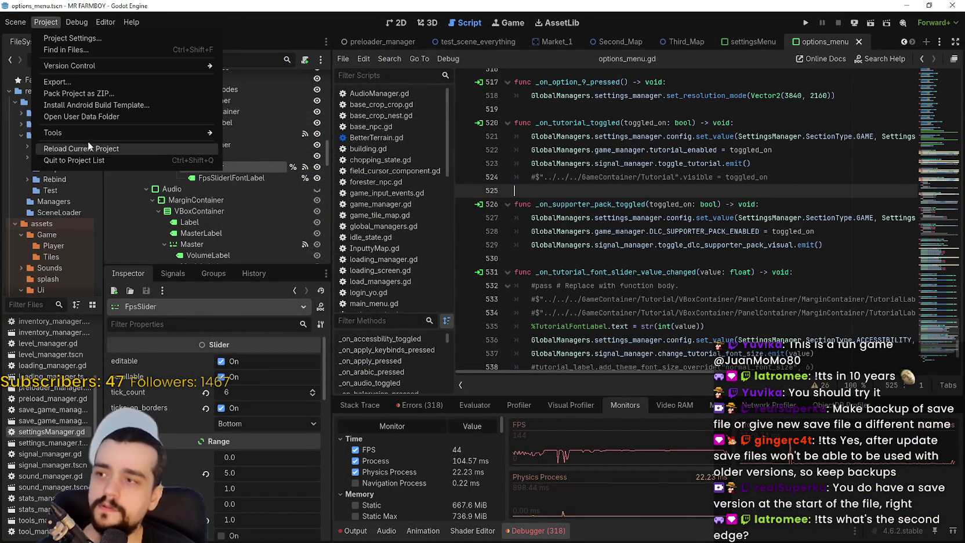
key(Escape)
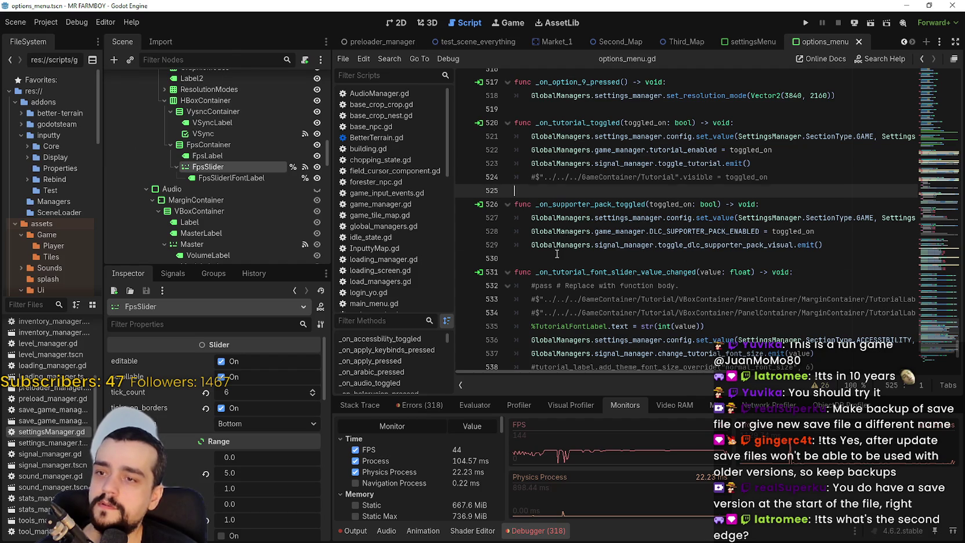
key(Down)
key(Down)
key(Down)
Step: Filter FileSystem by 'sa', widen the dock, and open save_game_manager.gd
click(22, 305)
text(save)
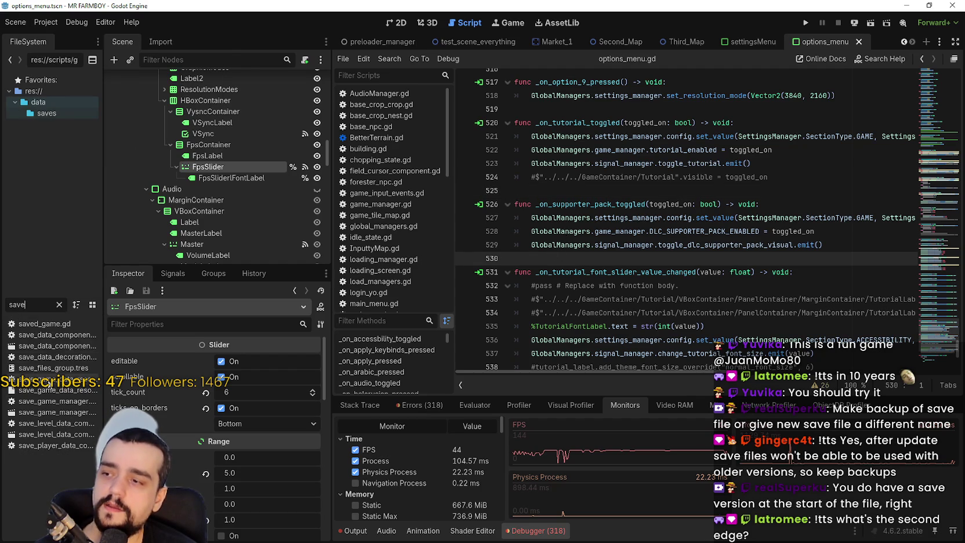
drag(101, 326, 220, 326)
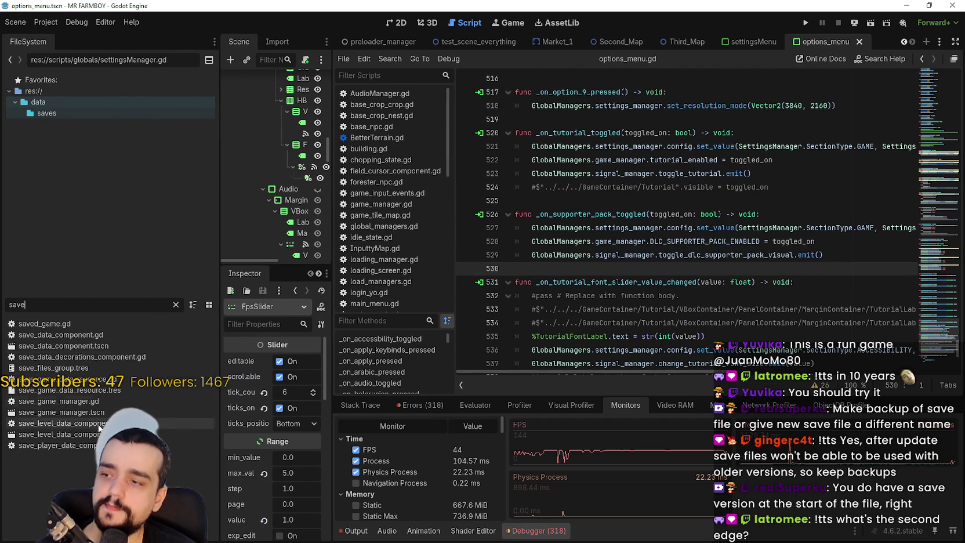
double_click(118, 401)
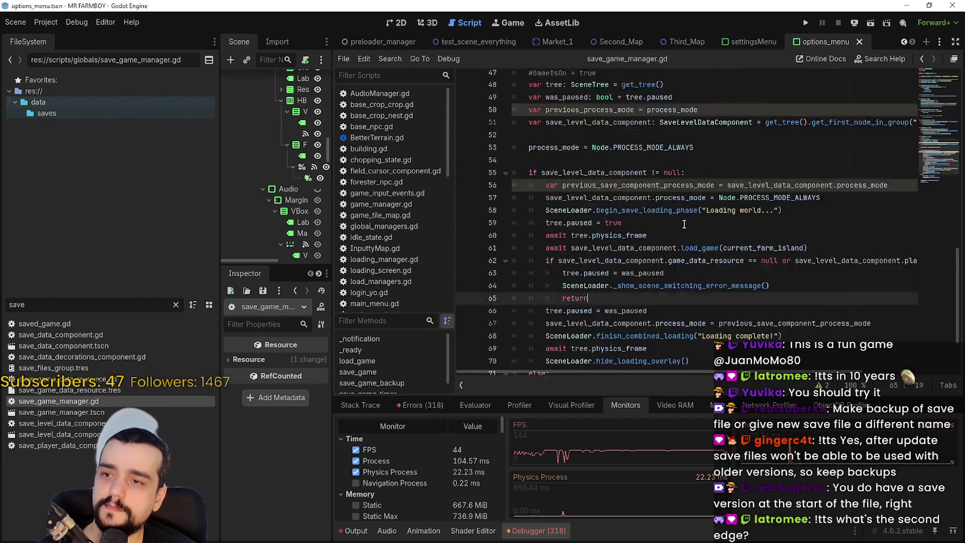
Step: Open save_game_data_resource.gd, then switch back to save_game_manager.gd
scroll(941, 145, up, 15)
scroll(949, 203, down, 17)
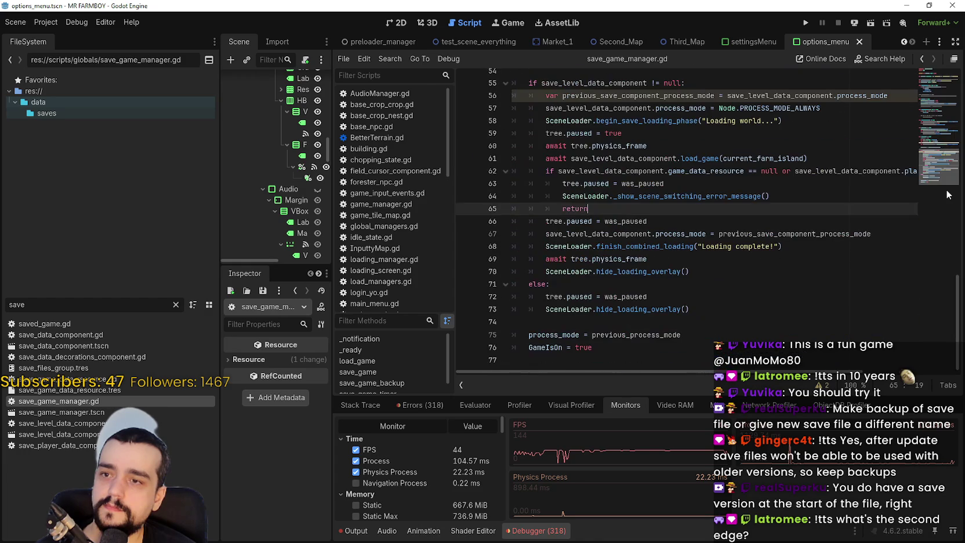
scroll(645, 174, up, 15)
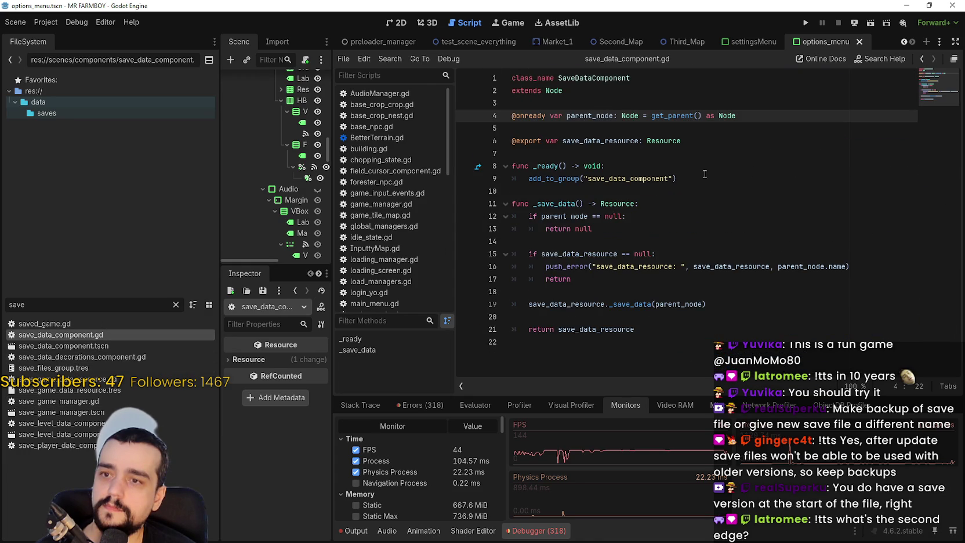
click(132, 381)
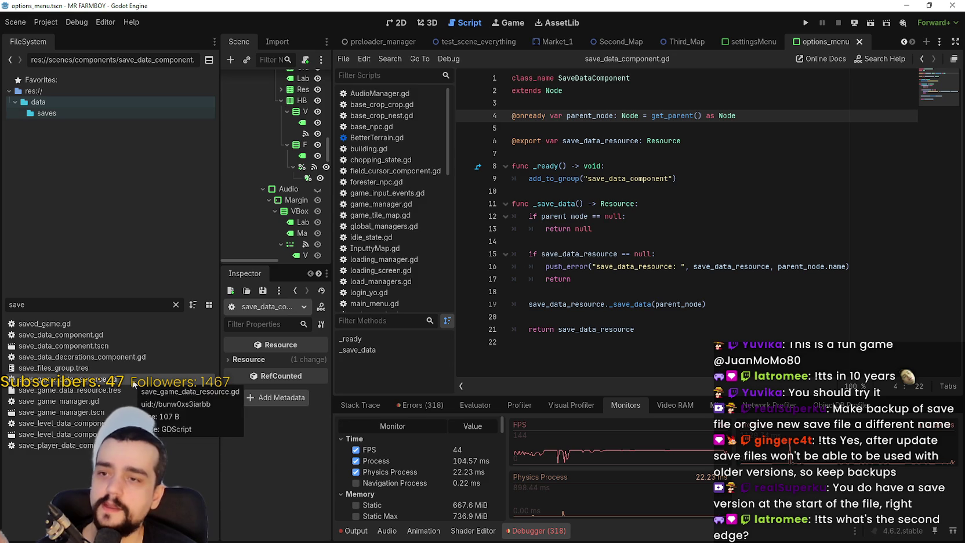
double_click(132, 380)
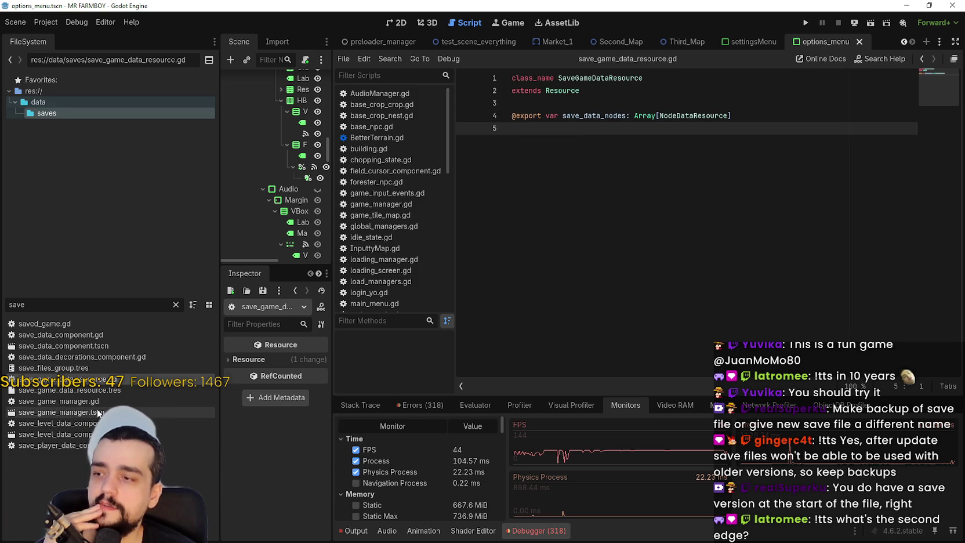
double_click(58, 401)
Step: Inspect the save_game() call on line 15, then open save_level_data_component.gd
click(757, 253)
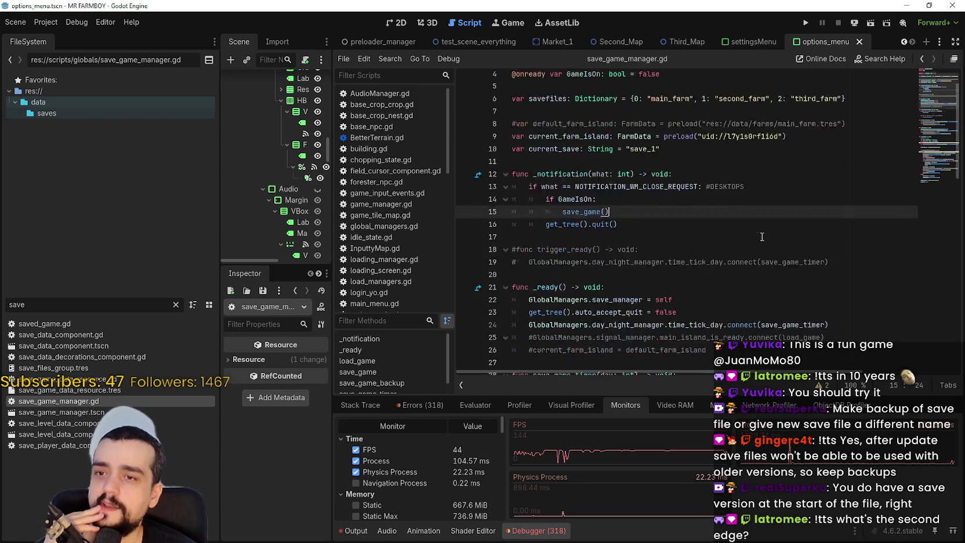
scroll(757, 253, down, 3)
scroll(811, 203, up, 3)
scroll(944, 121, down, 4)
scroll(944, 122, down, 10)
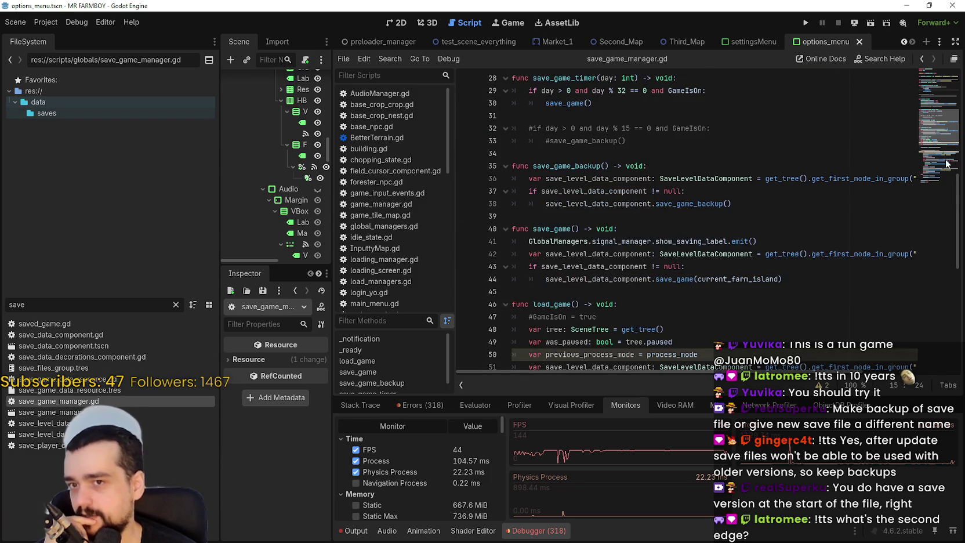
scroll(955, 225, up, 13)
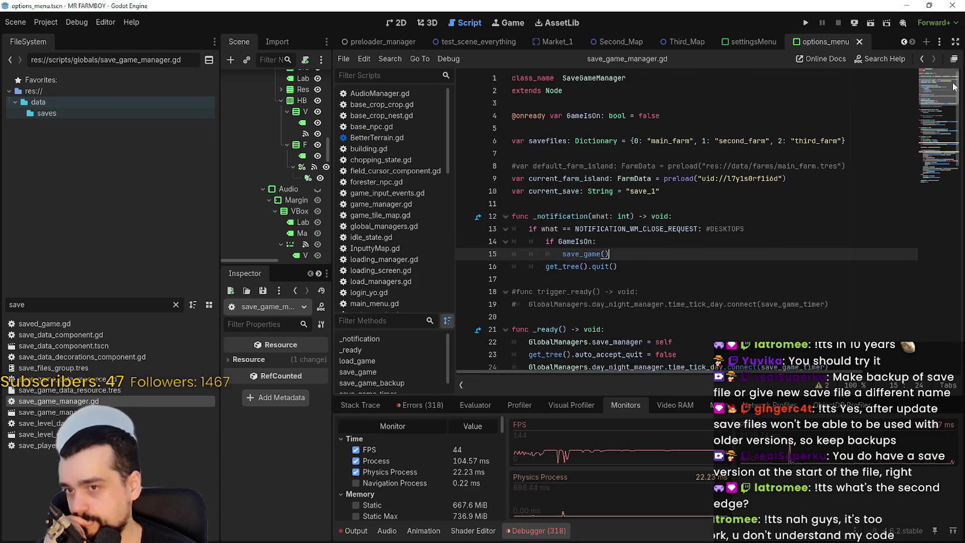
click(644, 279)
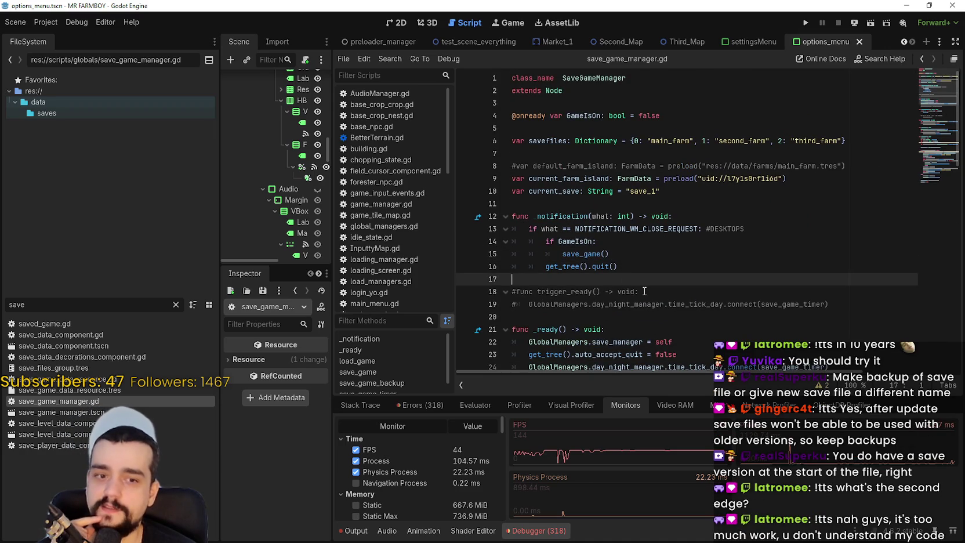
double_click(58, 423)
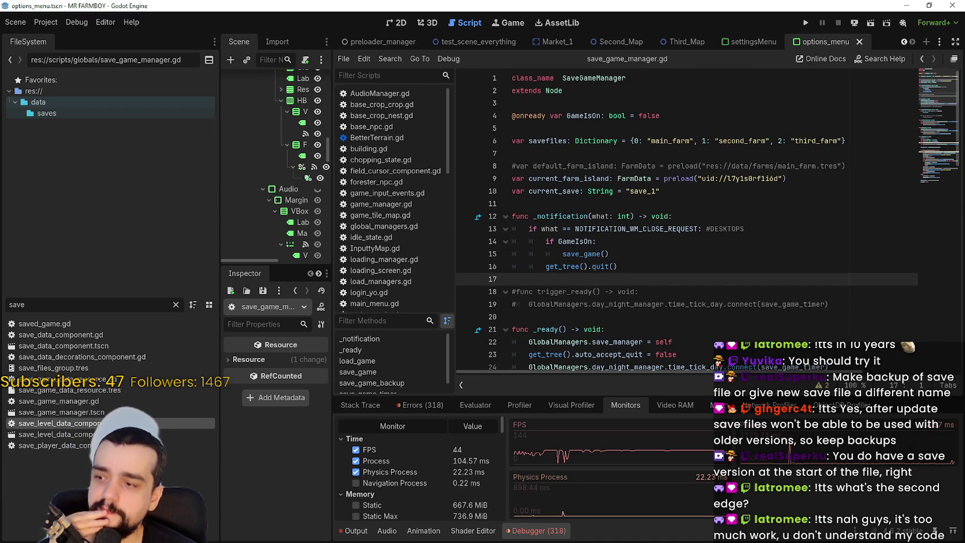
Step: Scroll through save_level_data_component.gd, checking lines 123, 138 and 143
scroll(747, 253, down, 1)
mouse_move(932, 268)
mouse_down()
mouse_move(935, 297)
mouse_move(935, 255)
mouse_move(929, 316)
mouse_up()
mouse_move(930, 272)
mouse_down()
mouse_move(922, 190)
mouse_move(936, 96)
mouse_move(941, 181)
mouse_up()
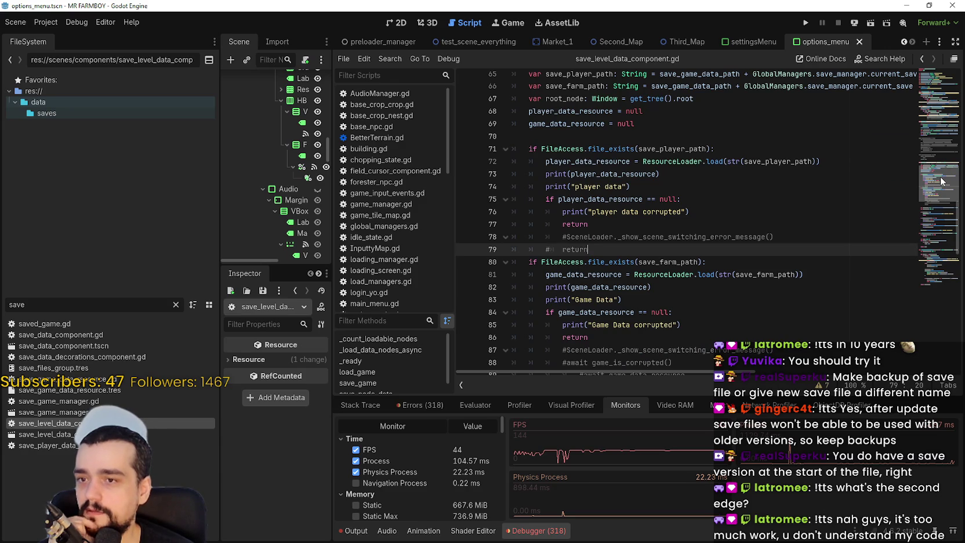
drag(941, 181, 934, 266)
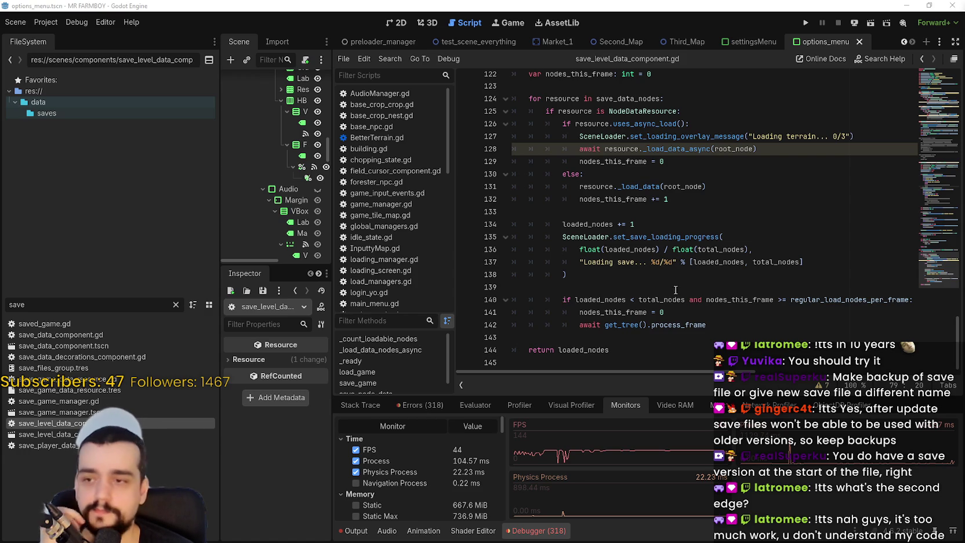
click(692, 274)
scroll(691, 296, down, 1)
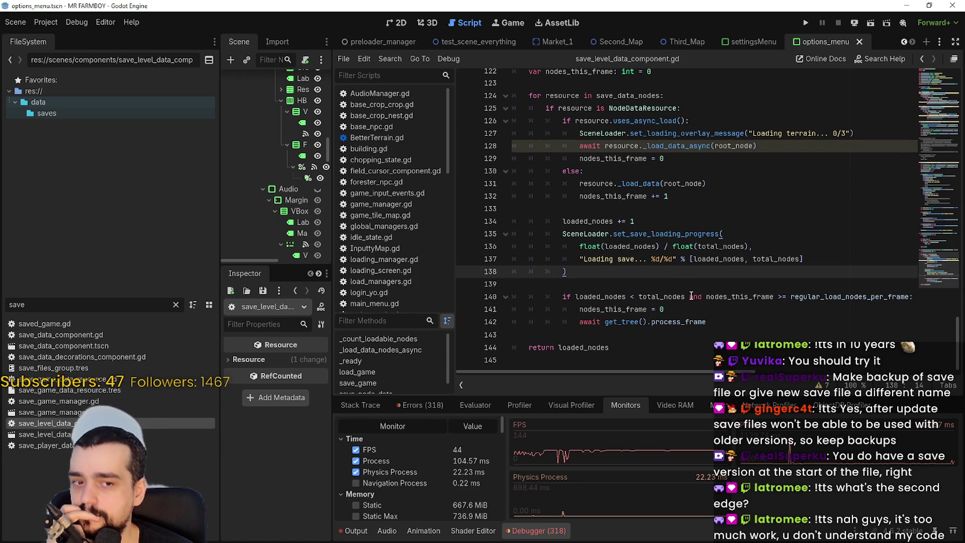
scroll(692, 295, up, 4)
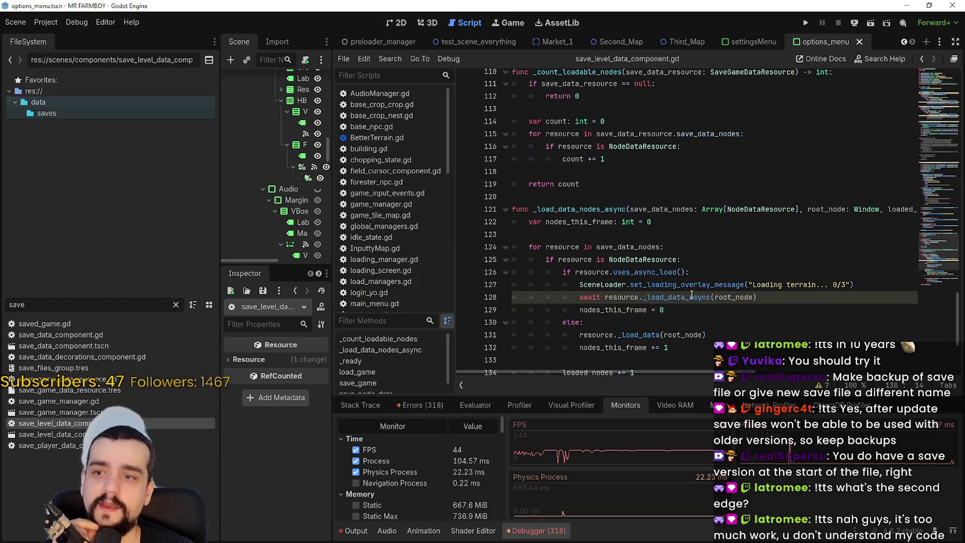
click(696, 234)
scroll(755, 280, down, 4)
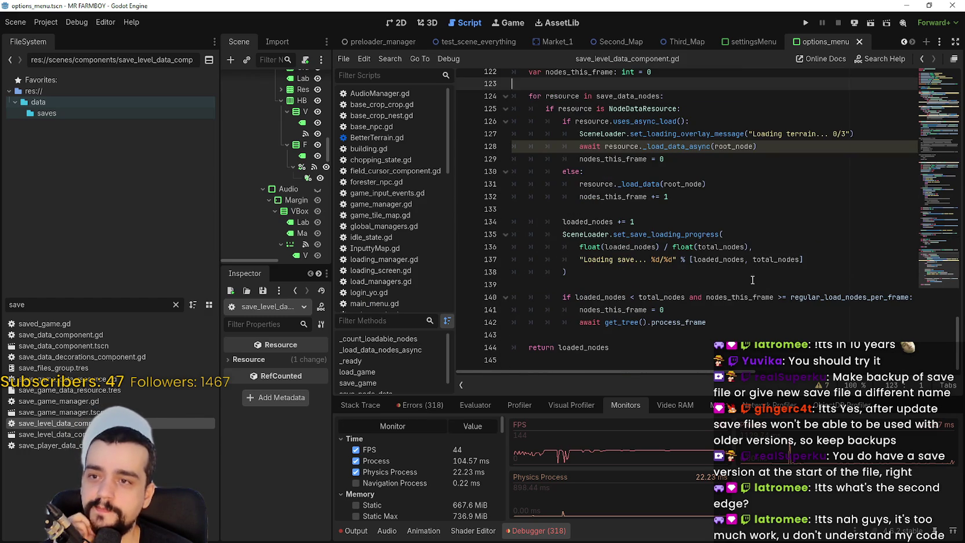
click(756, 271)
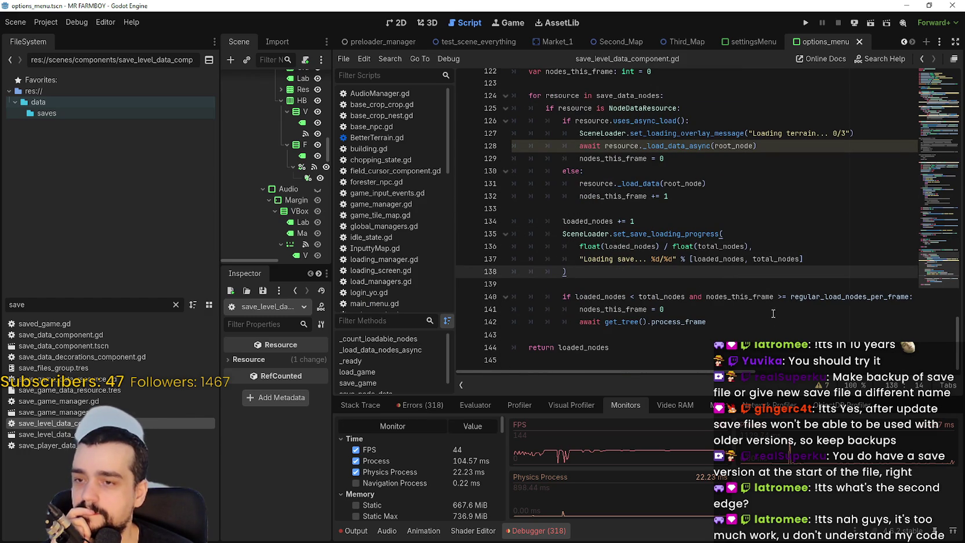
click(780, 335)
Step: Scroll up to bring the load_game function into view
scroll(796, 320, up, 7)
scroll(797, 320, up, 5)
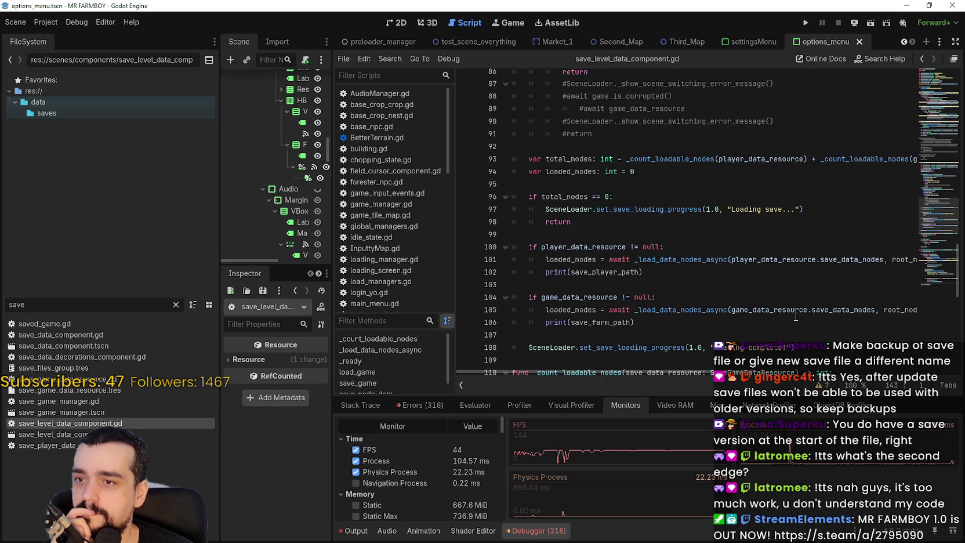
scroll(795, 316, up, 7)
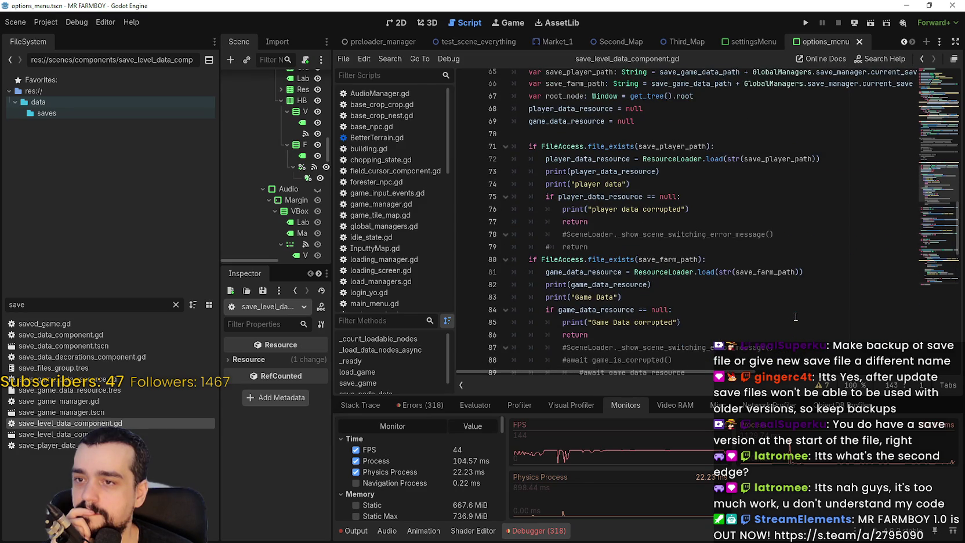
scroll(795, 317, up, 2)
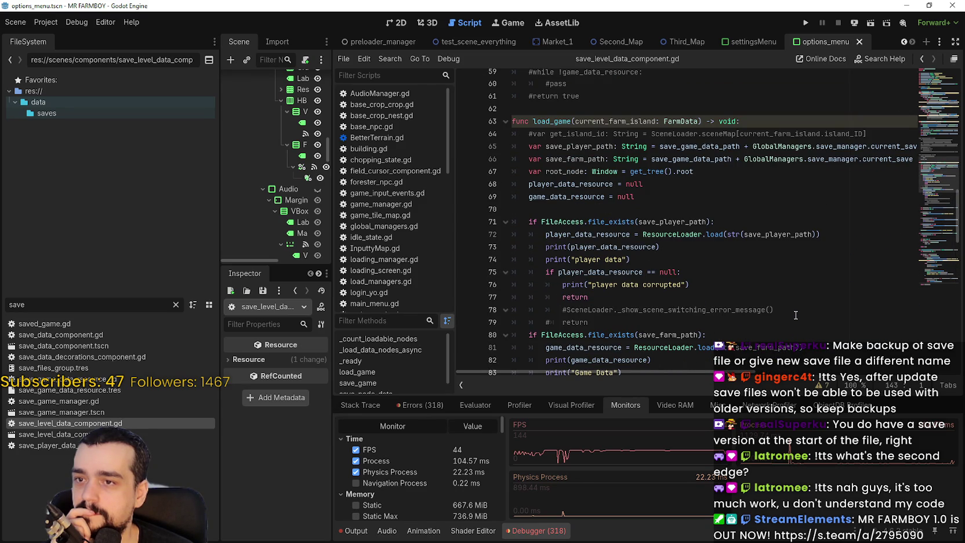
scroll(795, 314, down, 2)
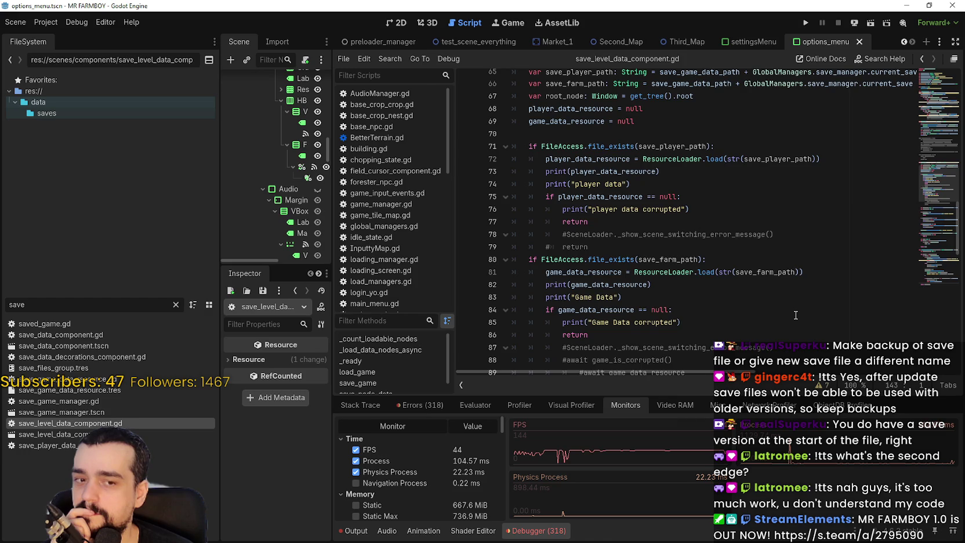
scroll(795, 315, up, 3)
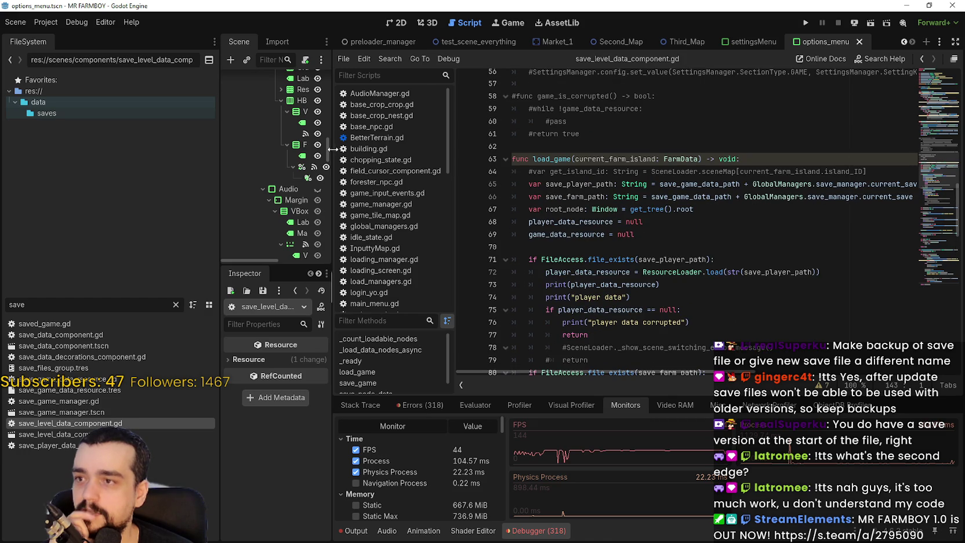
Step: Widen the Scene dock and switch to the test_scene_everything scene tab
drag(334, 146, 375, 146)
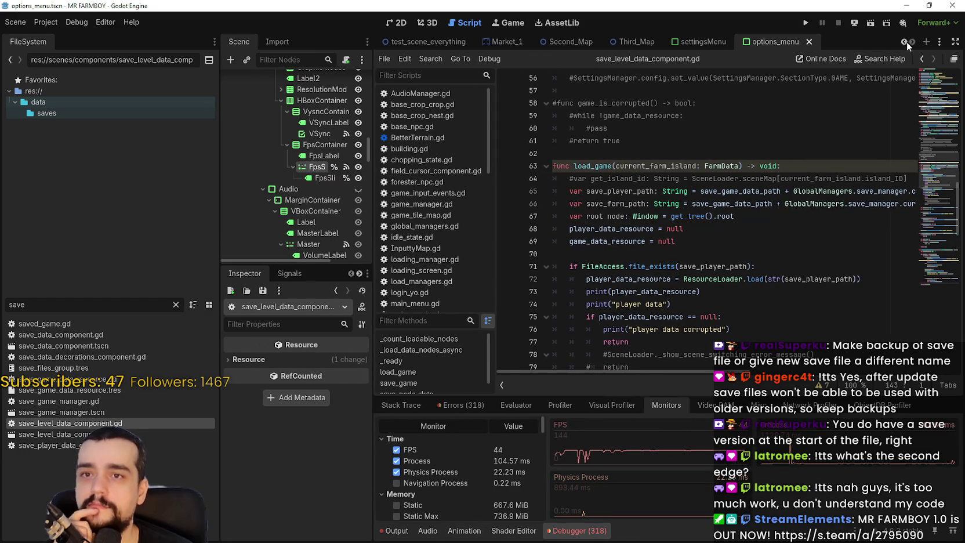
click(903, 42)
click(537, 45)
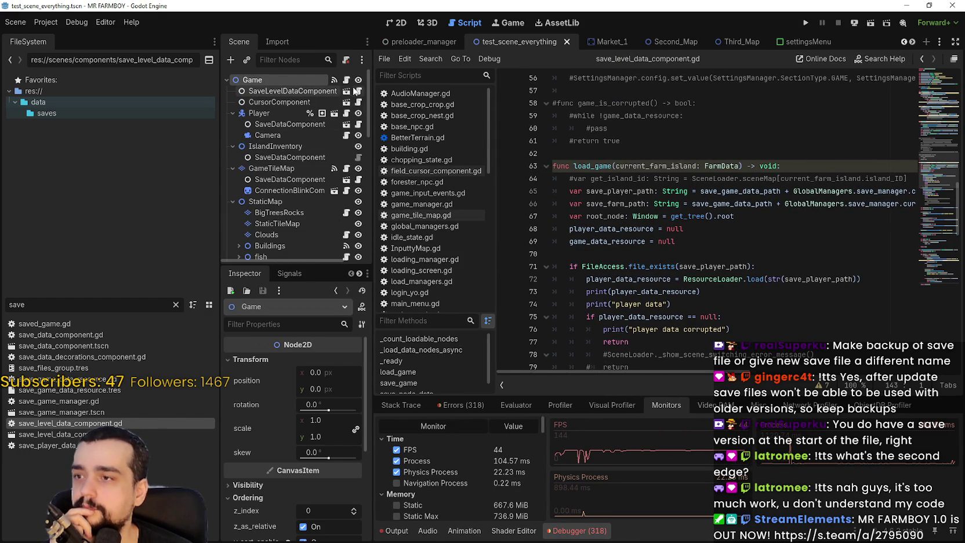
click(357, 91)
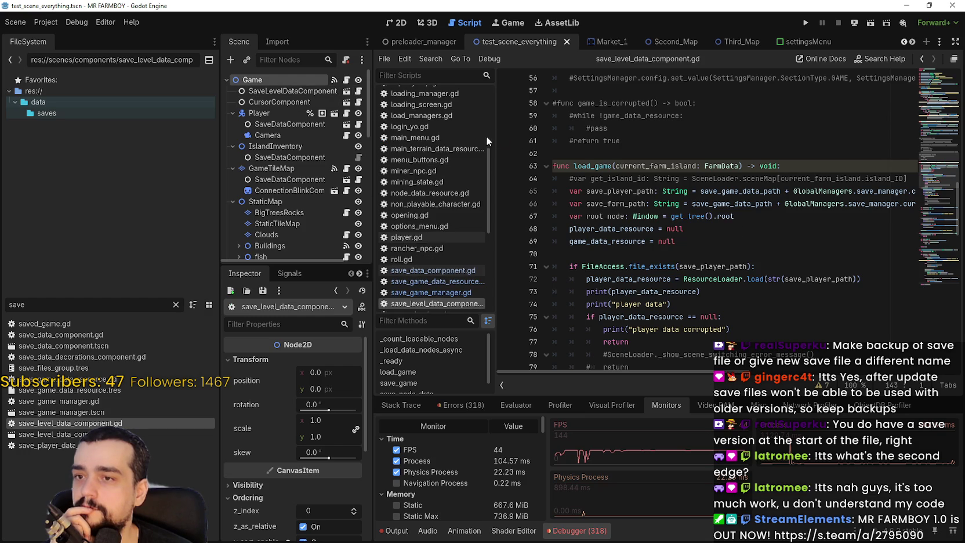
scroll(667, 116, up, 6)
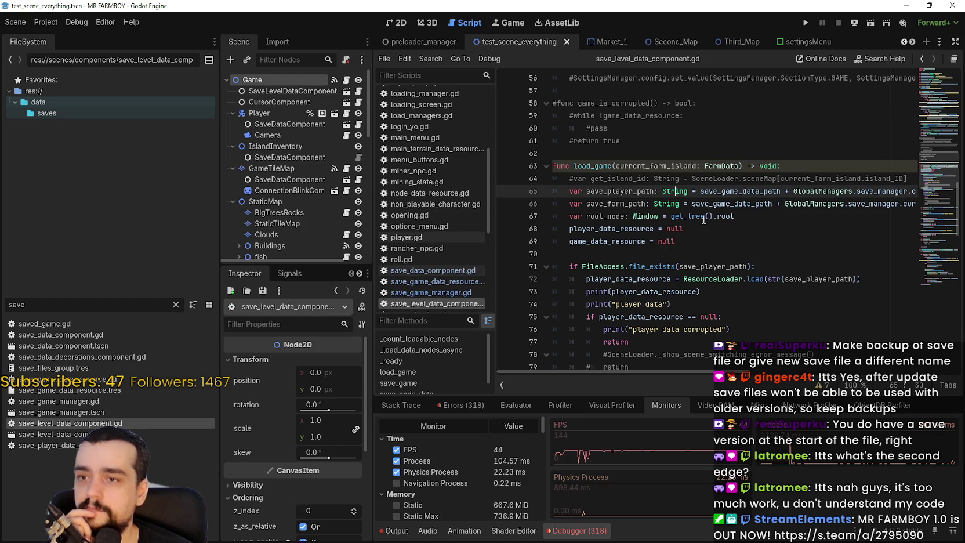
scroll(934, 128, up, 10)
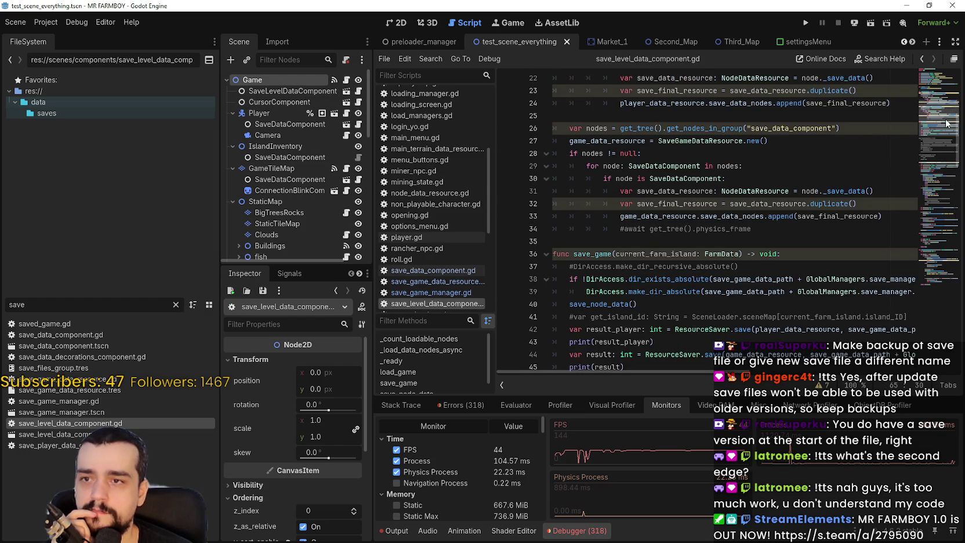
drag(939, 99, 936, 125)
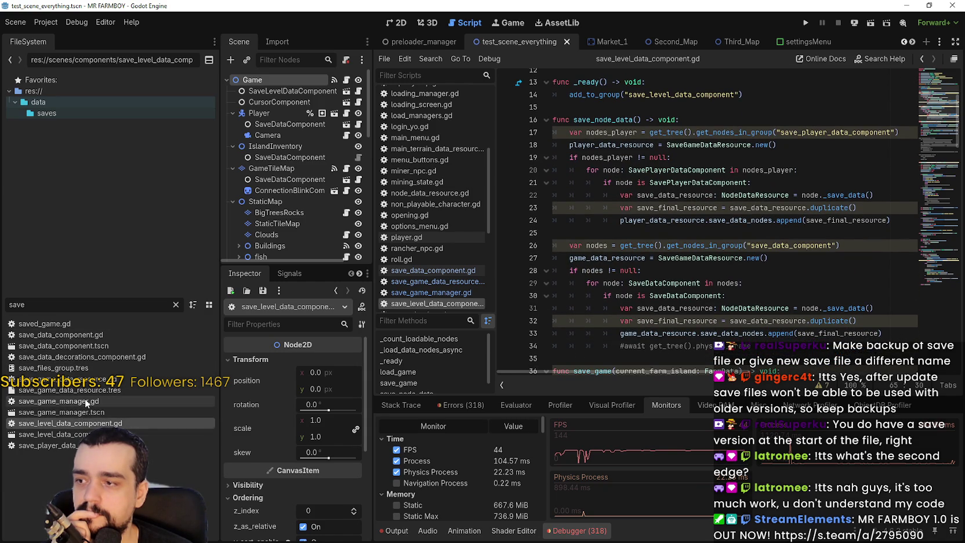
double_click(58, 400)
scroll(753, 319, down, 9)
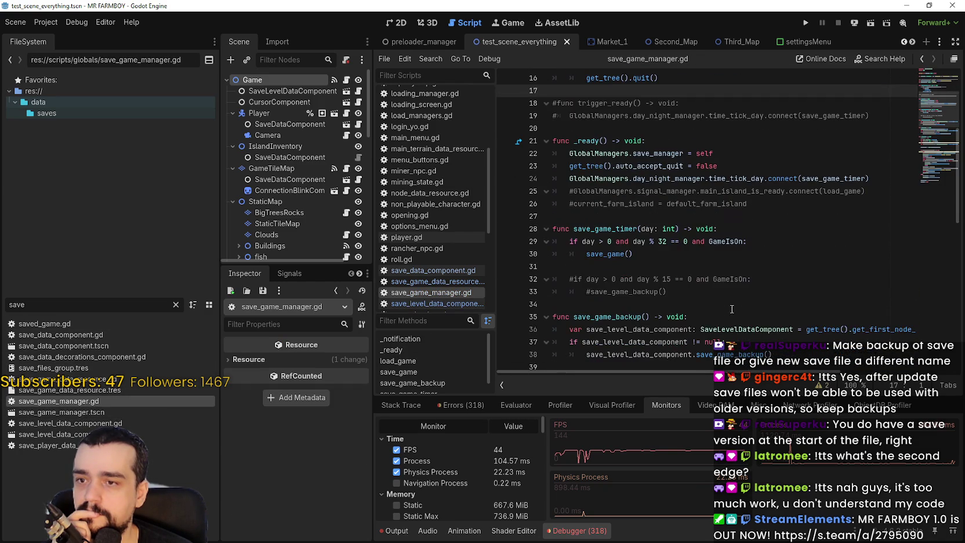
scroll(655, 275, down, 8)
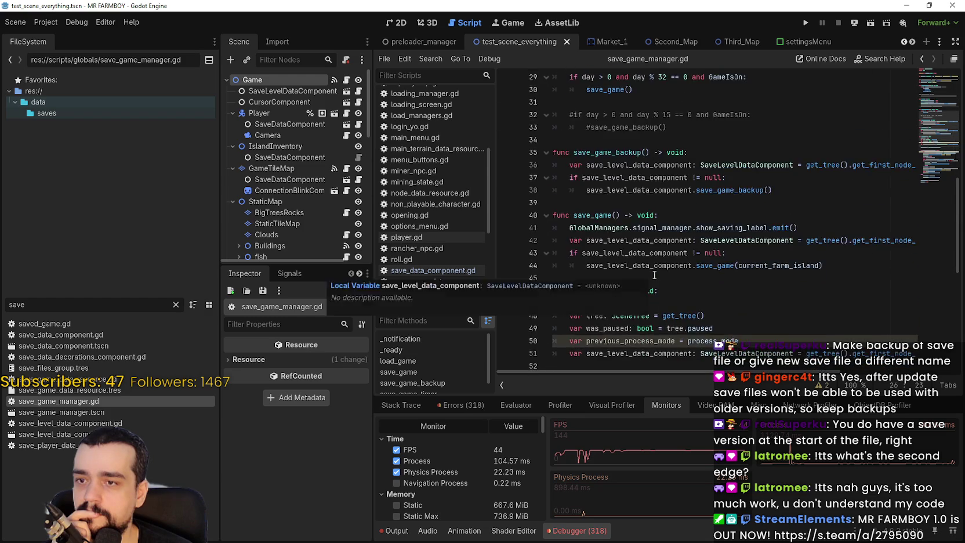
scroll(656, 272, down, 1)
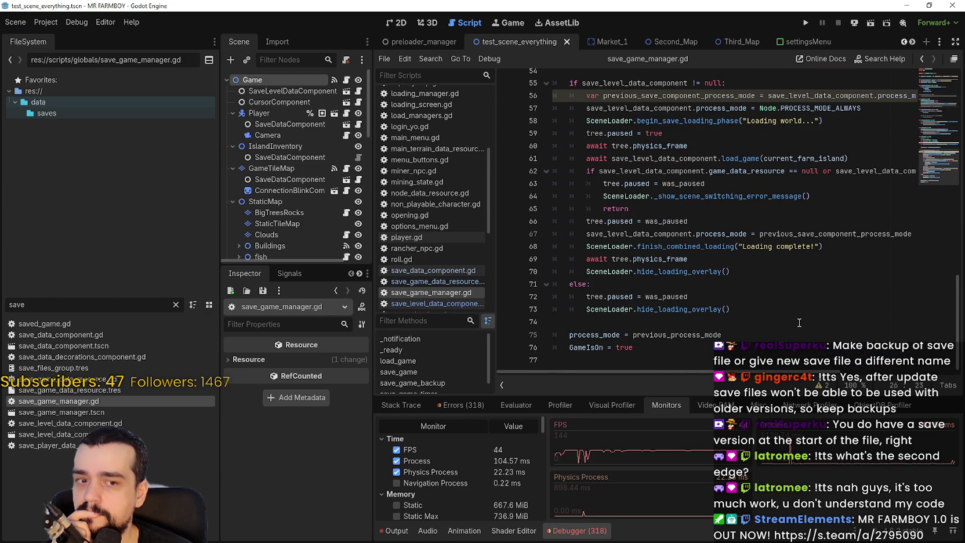
scroll(798, 322, up, 2)
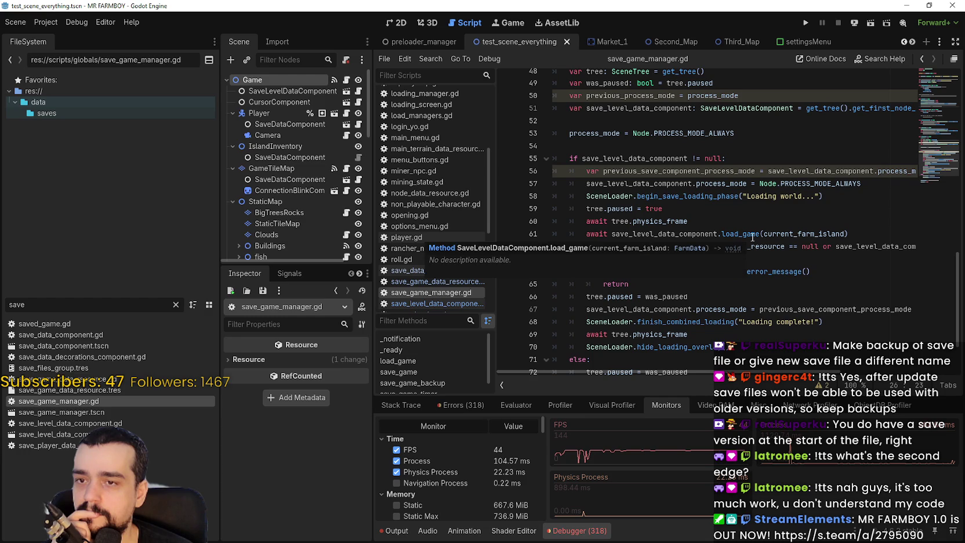
scroll(807, 314, up, 5)
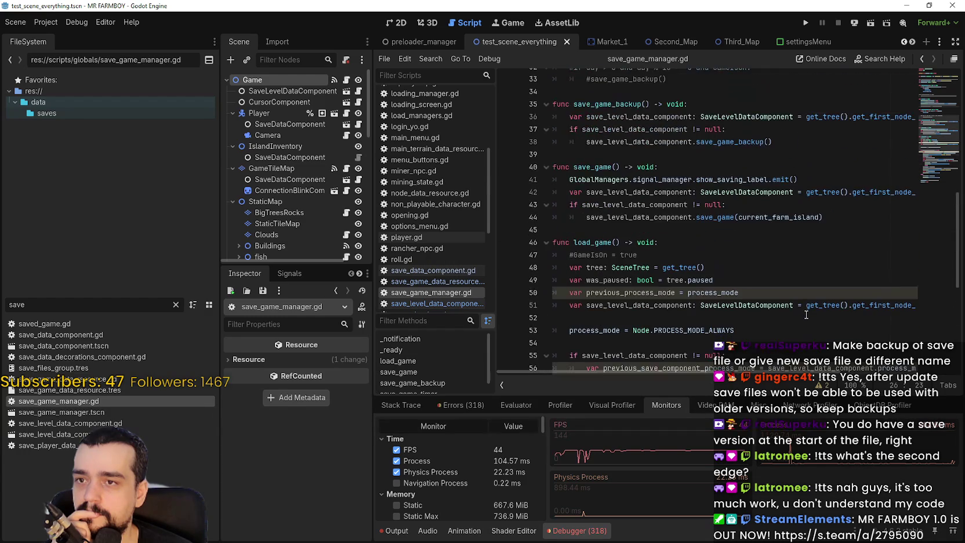
key(Page_Up)
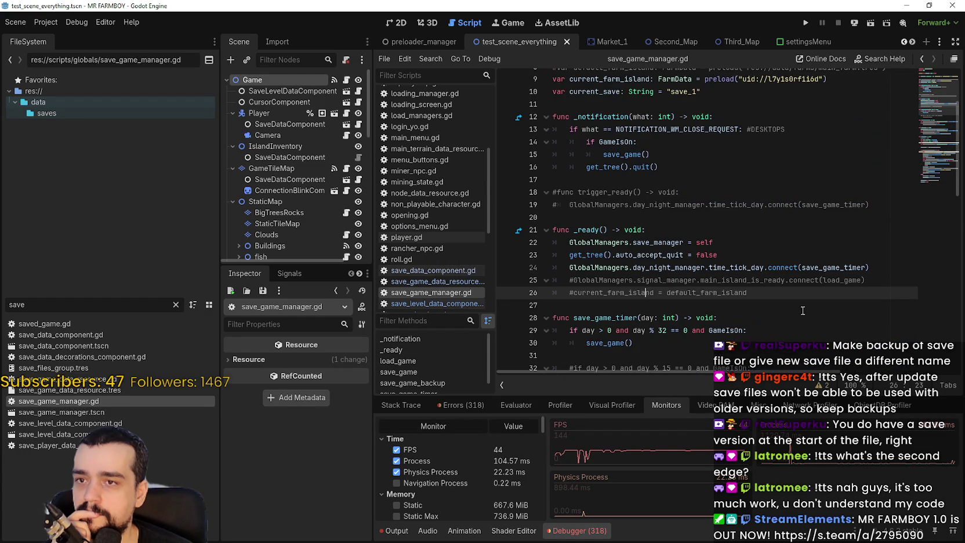
click(358, 93)
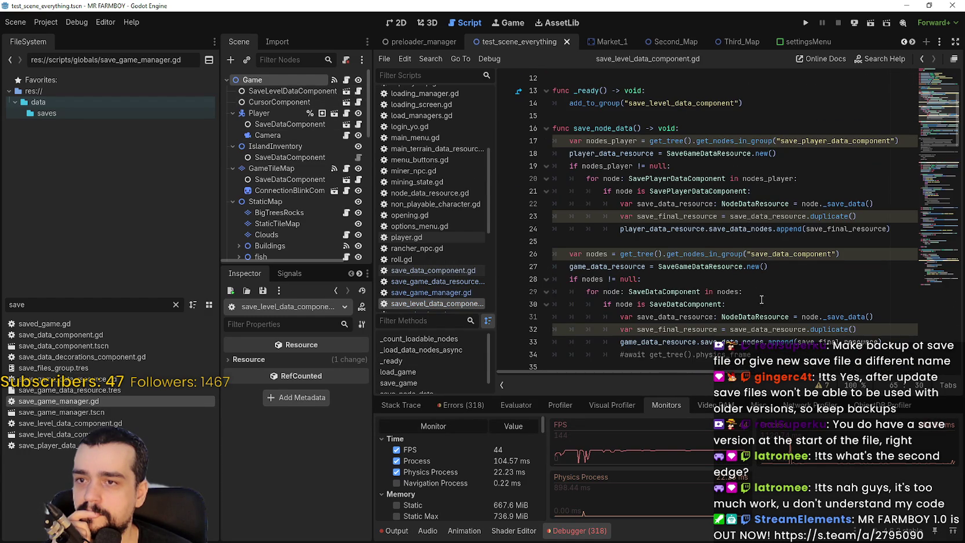
scroll(761, 298, down, 2)
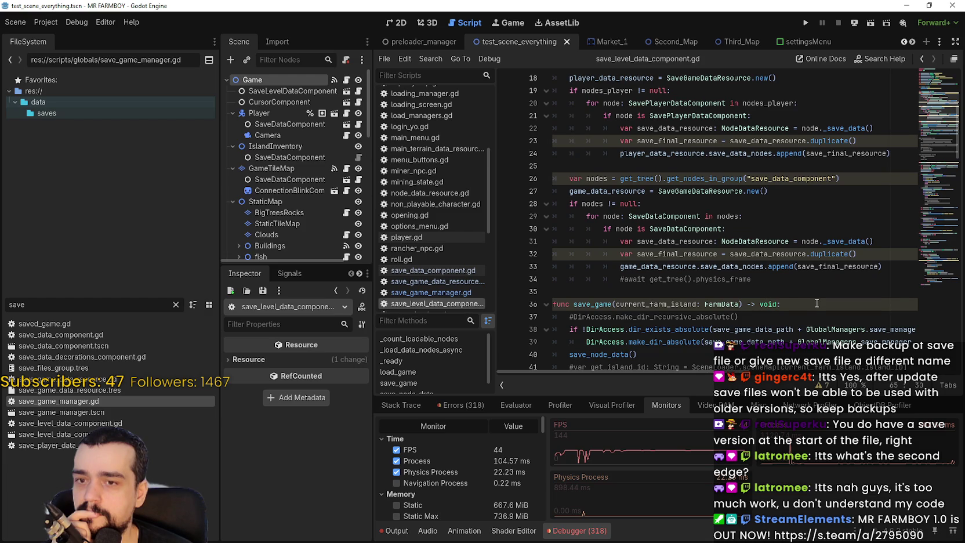
scroll(816, 303, down, 2)
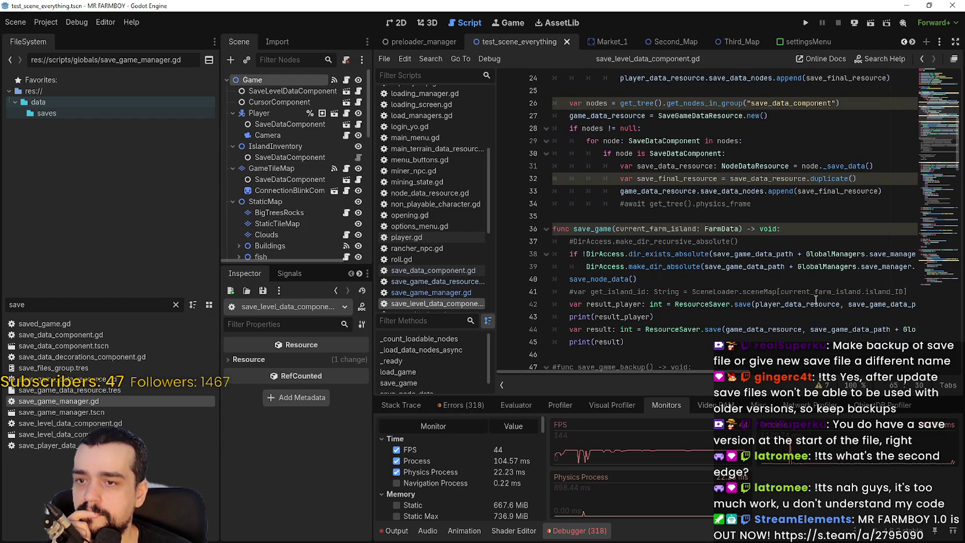
scroll(814, 298, down, 3)
scroll(814, 298, down, 2)
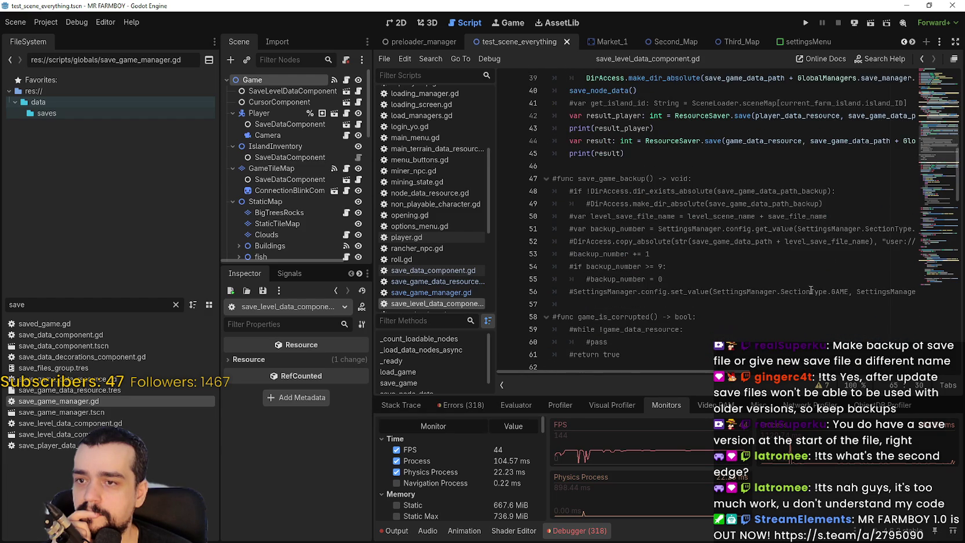
scroll(816, 302, up, 3)
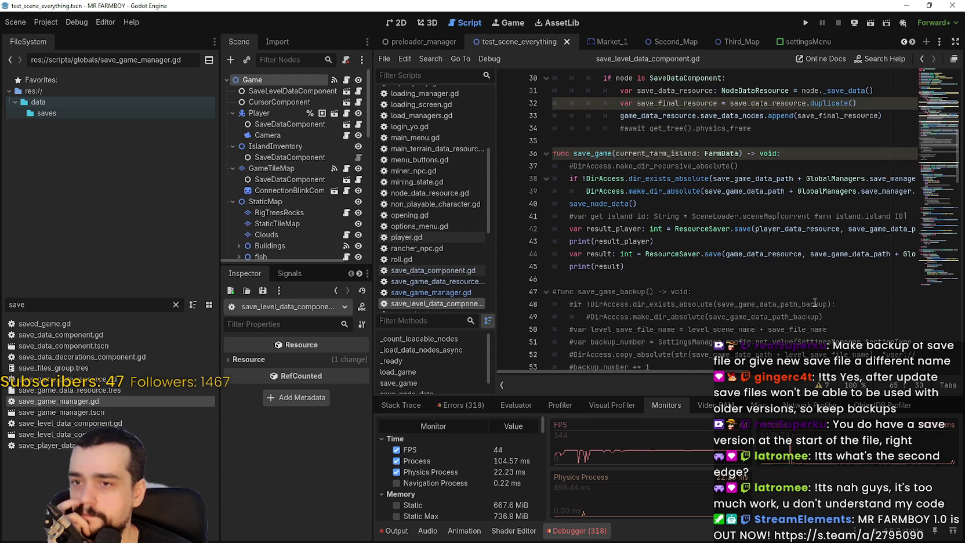
scroll(739, 271, down, 2)
scroll(740, 271, down, 4)
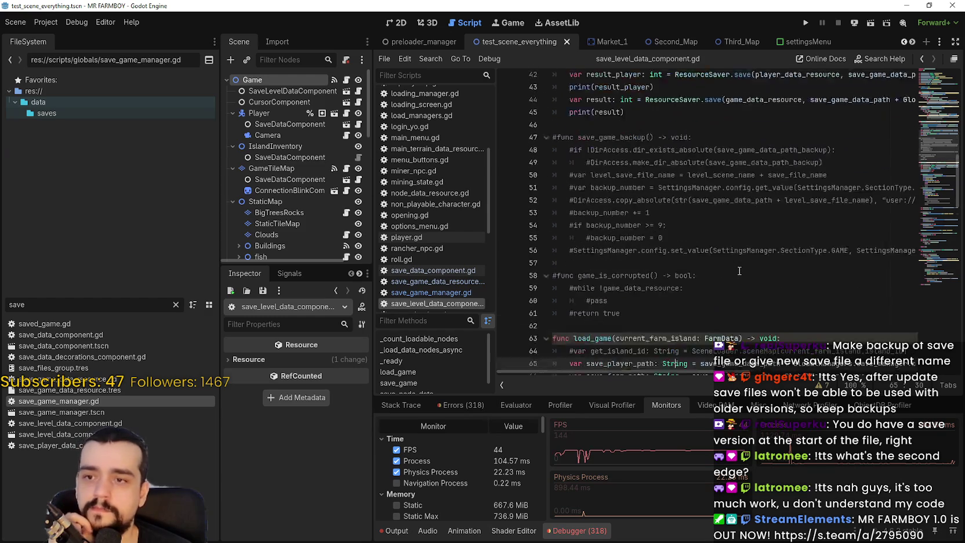
scroll(770, 290, down, 2)
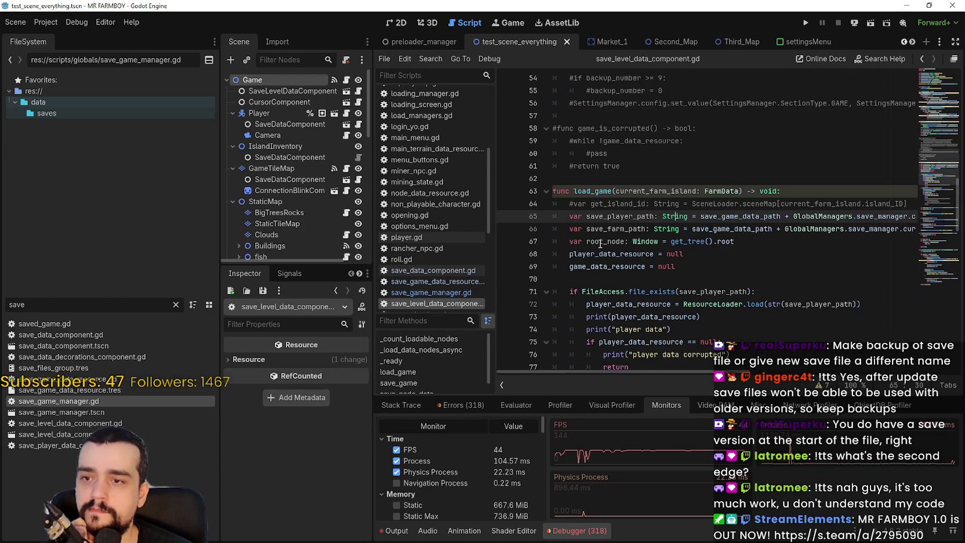
scroll(758, 286, up, 4)
scroll(754, 282, down, 4)
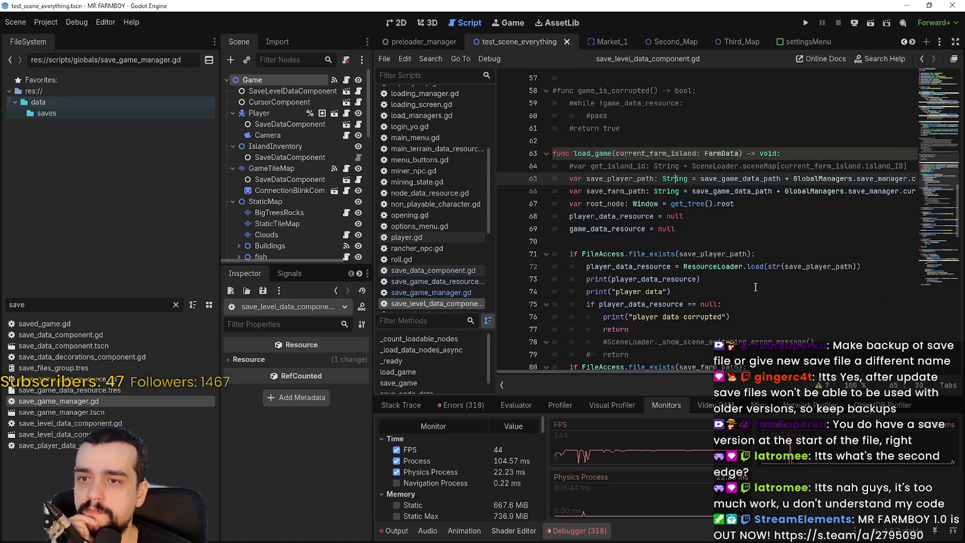
double_click(700, 255)
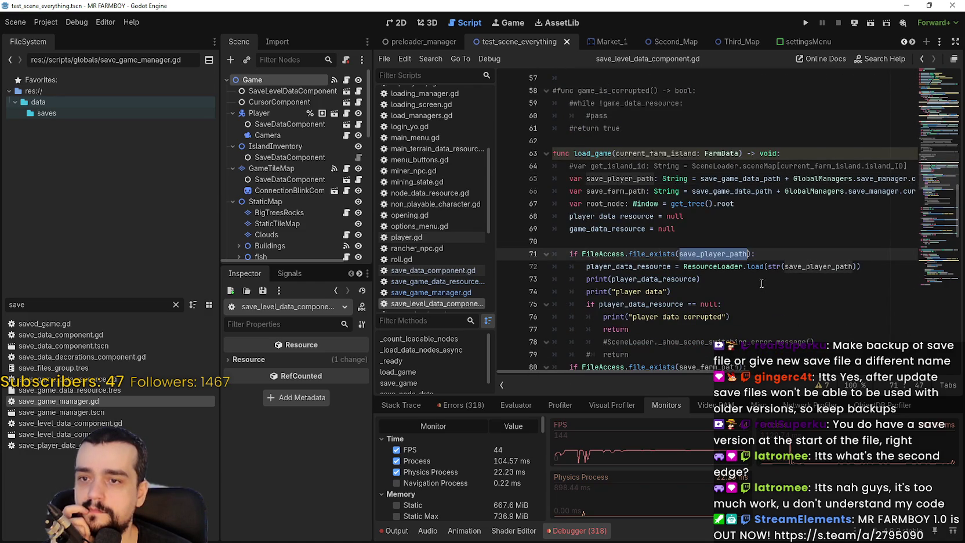
scroll(788, 242, down, 2)
mouse_move(869, 194)
mouse_down()
mouse_move(790, 202)
mouse_move(586, 191)
mouse_up()
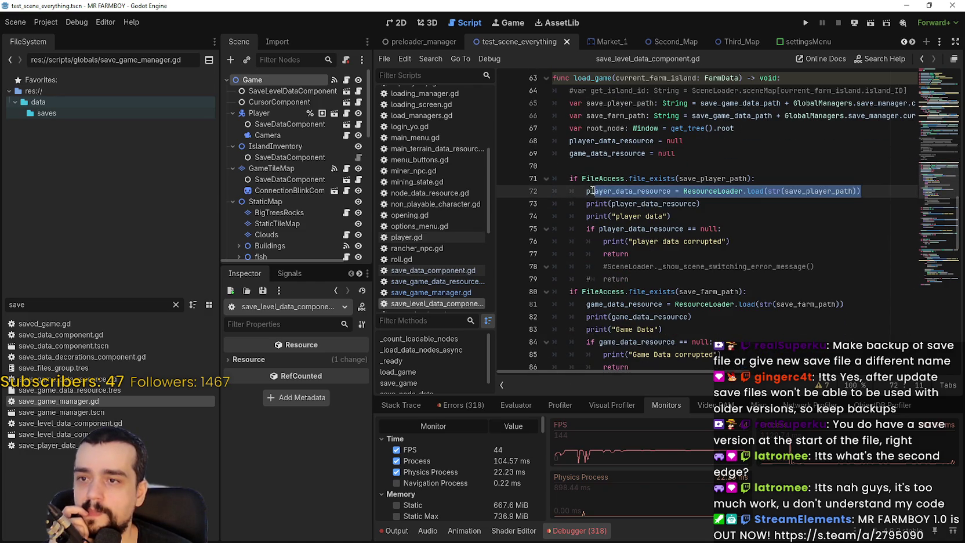
double_click(733, 178)
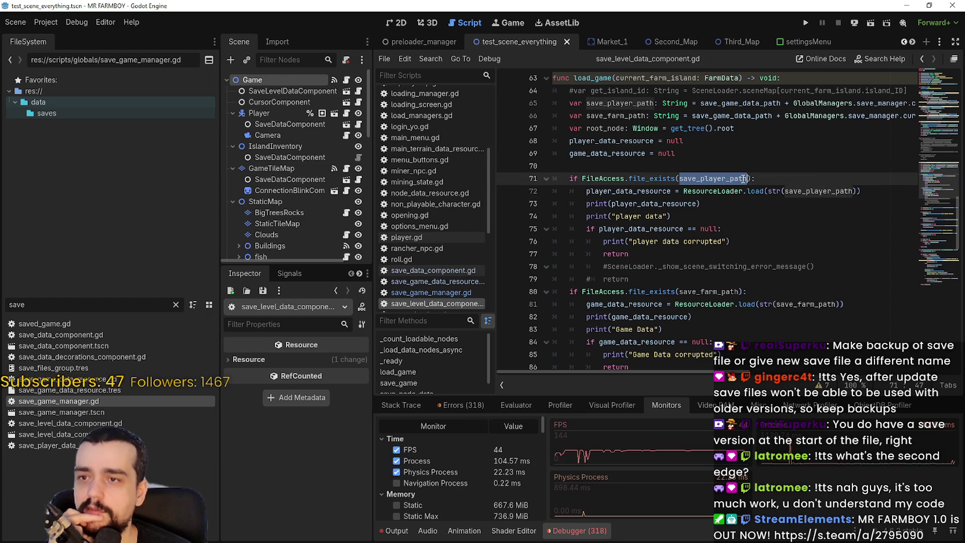
drag(581, 178, 749, 178)
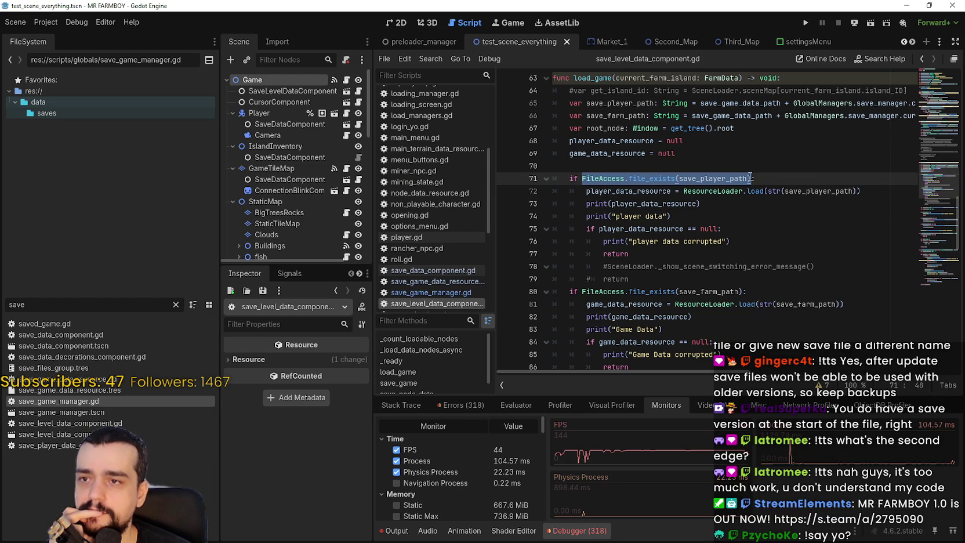
scroll(739, 342, down, 3)
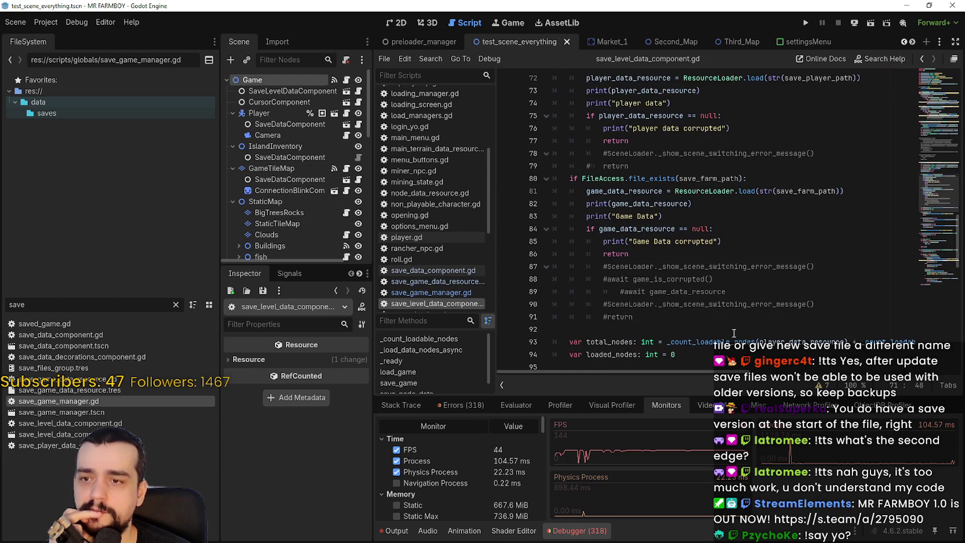
scroll(733, 333, down, 5)
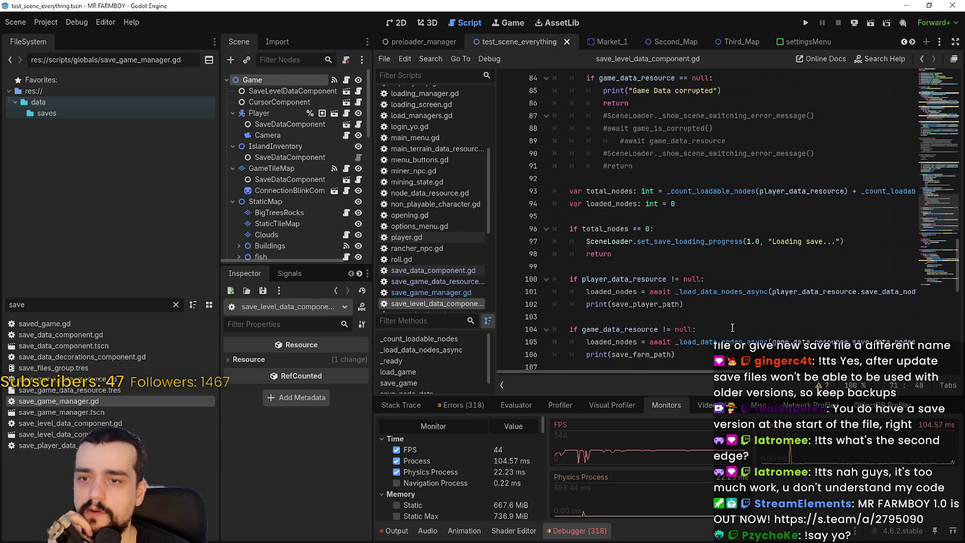
scroll(732, 328, down, 2)
scroll(733, 328, down, 6)
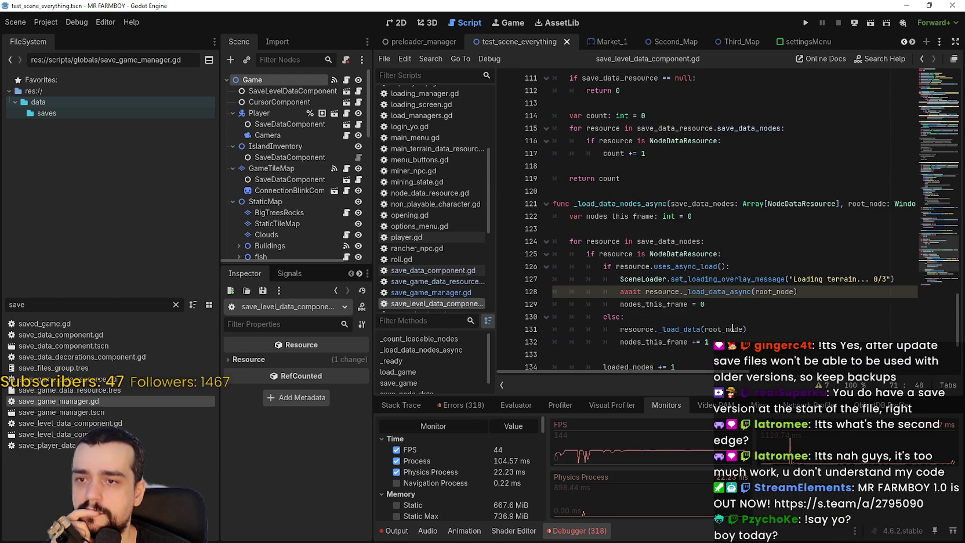
scroll(732, 328, down, 3)
scroll(733, 327, up, 11)
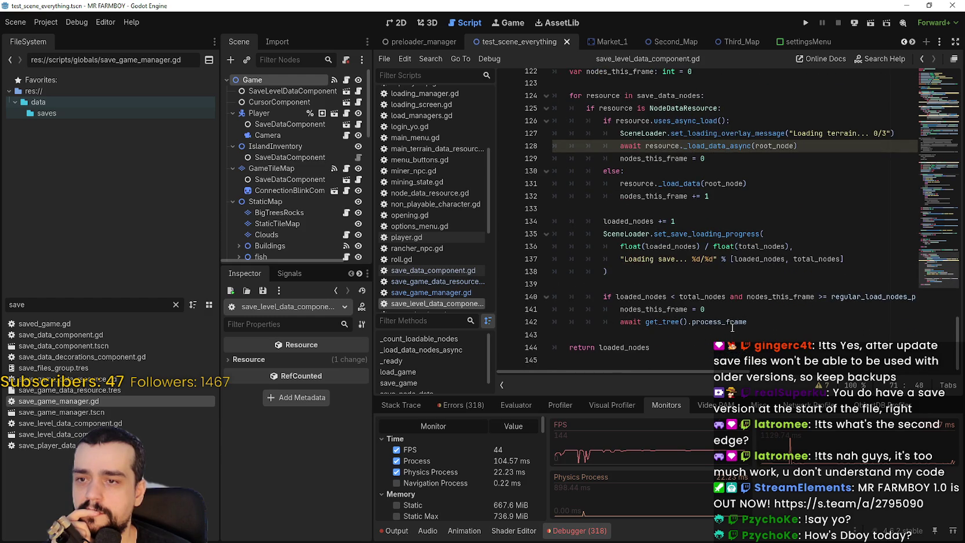
scroll(735, 325, up, 10)
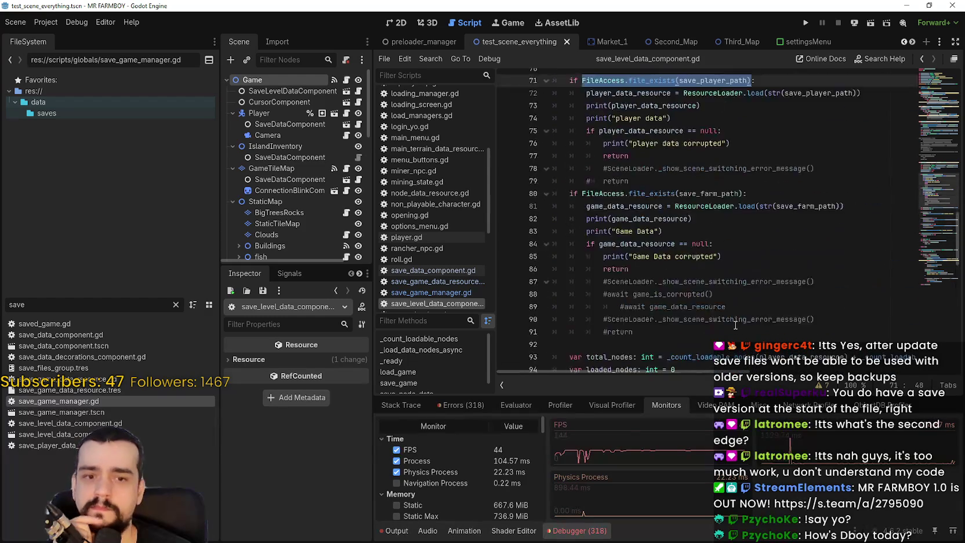
click(712, 242)
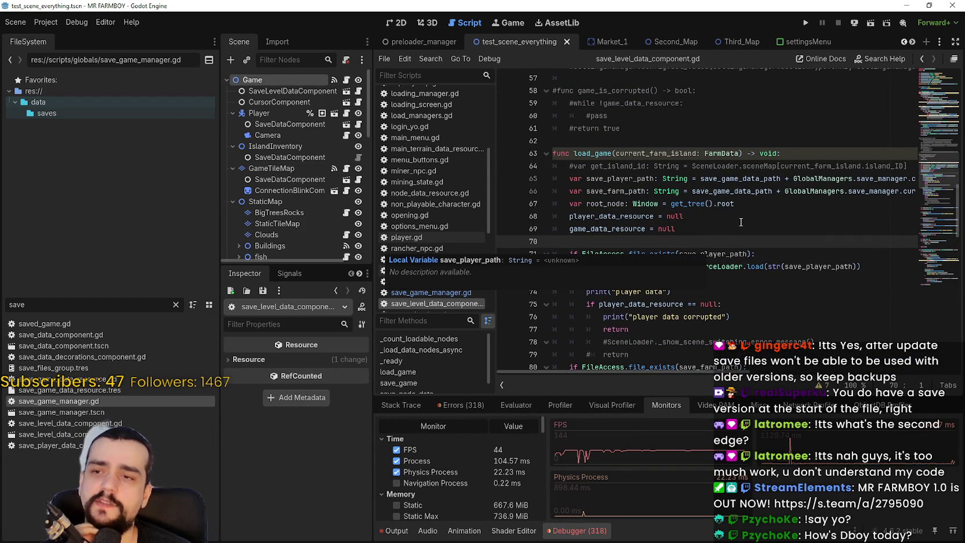
scroll(718, 237, up, 3)
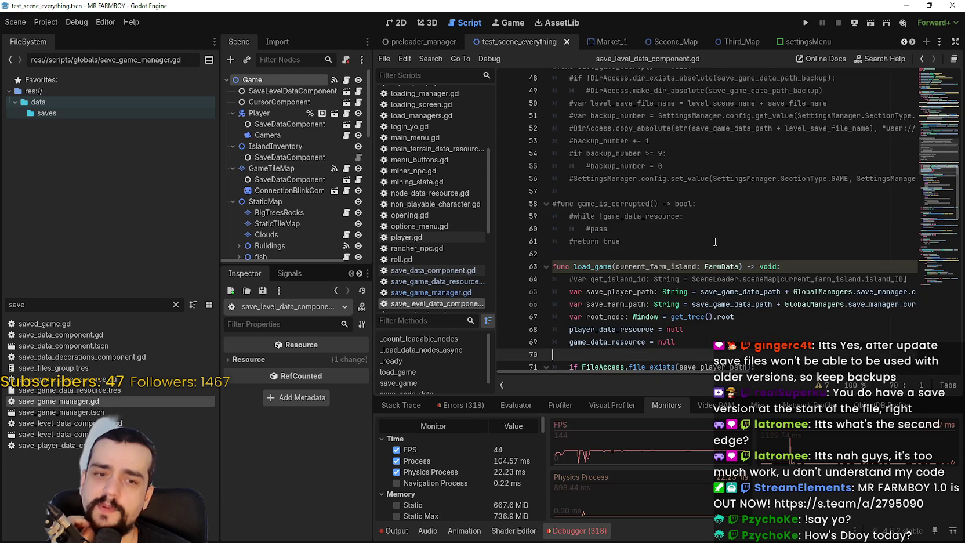
click(644, 258)
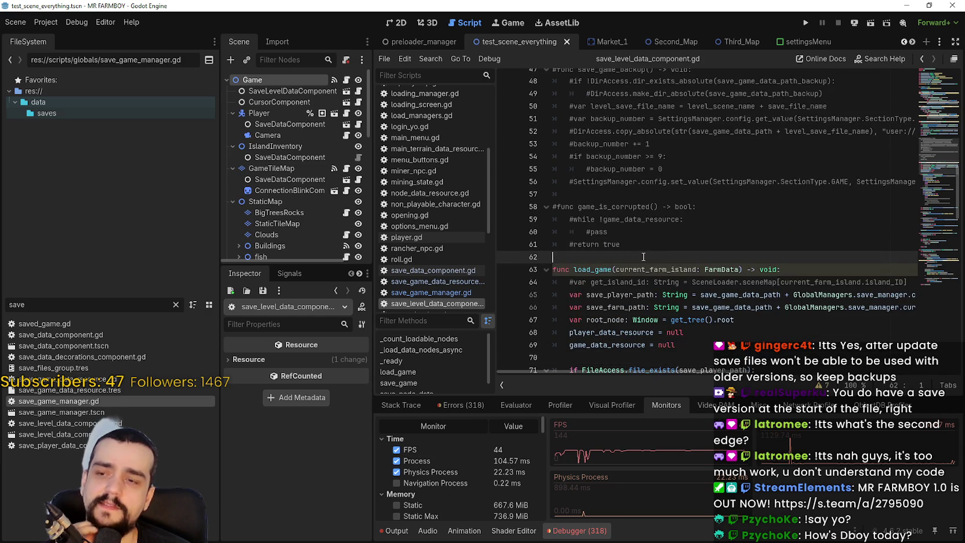
scroll(644, 257, up, 2)
click(672, 270)
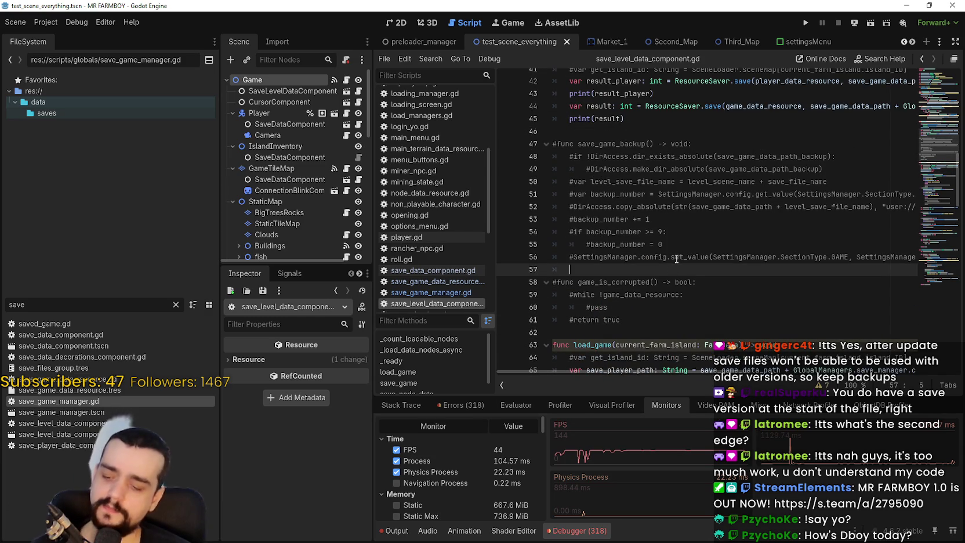
right_click(679, 242)
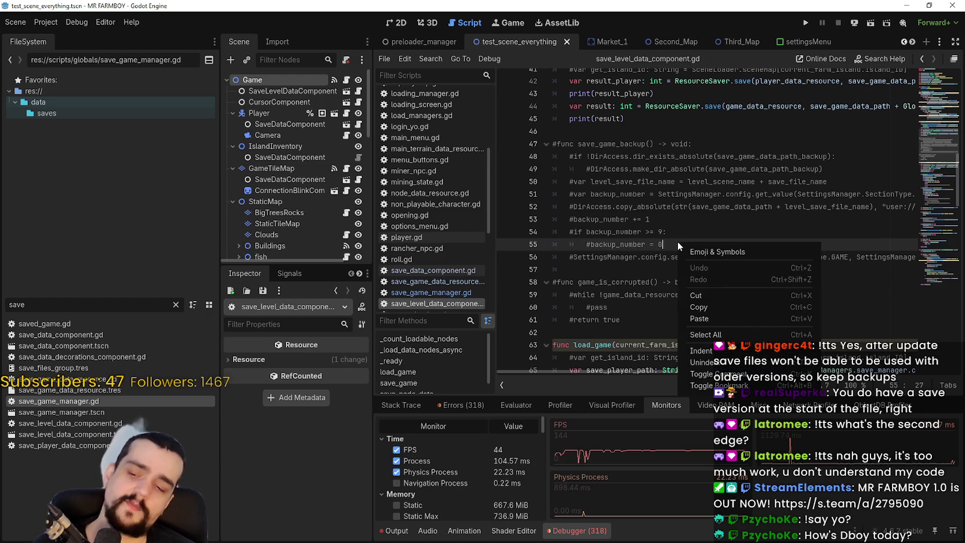
Step: Look over the save_game_backup header lines, then delete the stray leading tab on blank line 57
key(Escape)
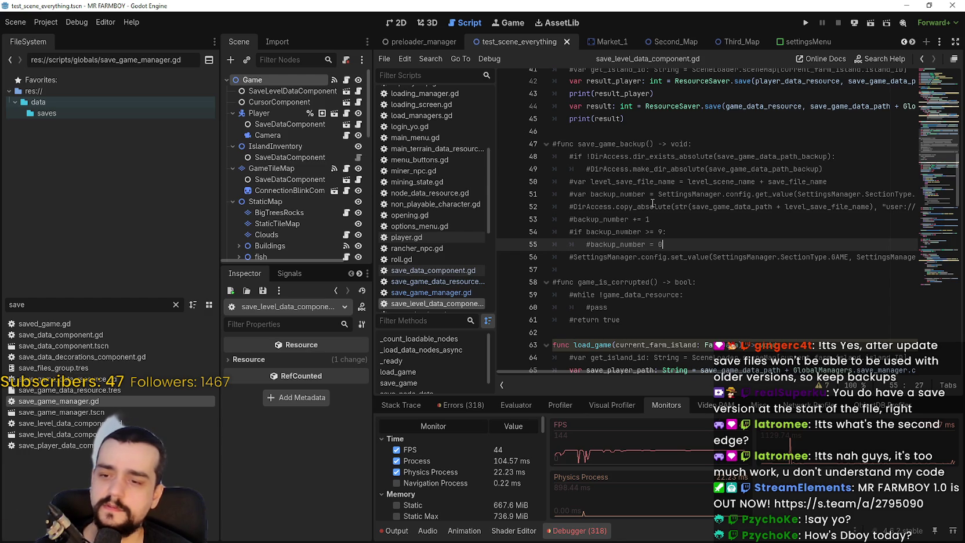
click(654, 194)
click(687, 144)
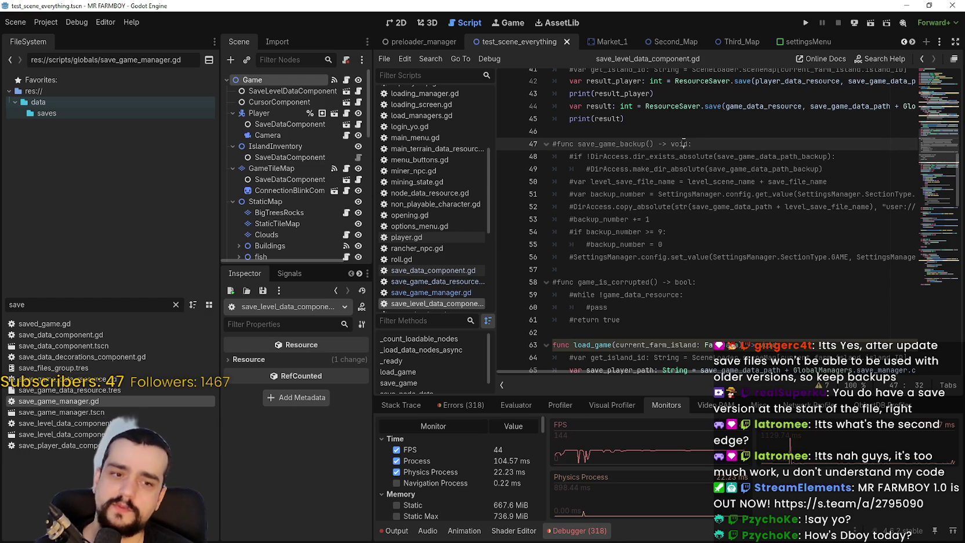
click(688, 125)
click(685, 142)
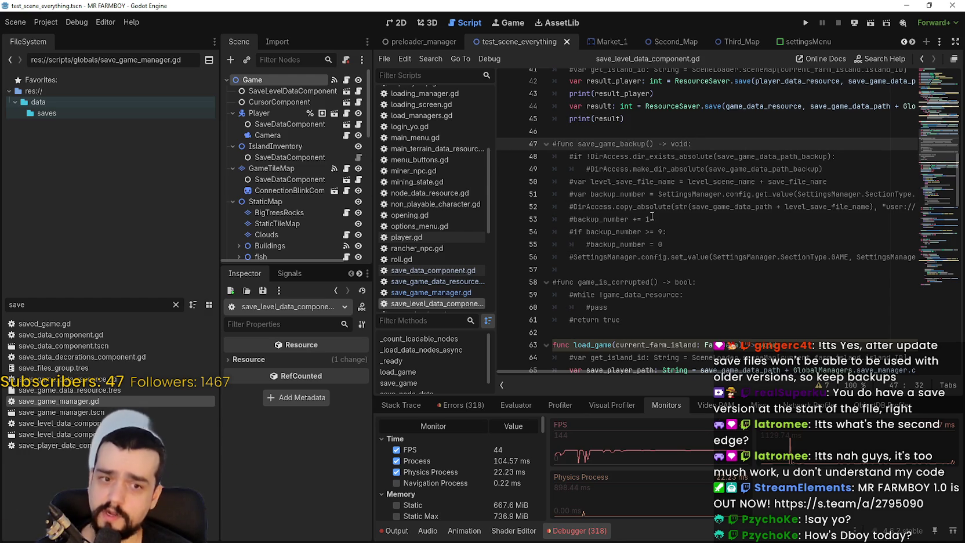
scroll(651, 215, up, 1)
click(656, 168)
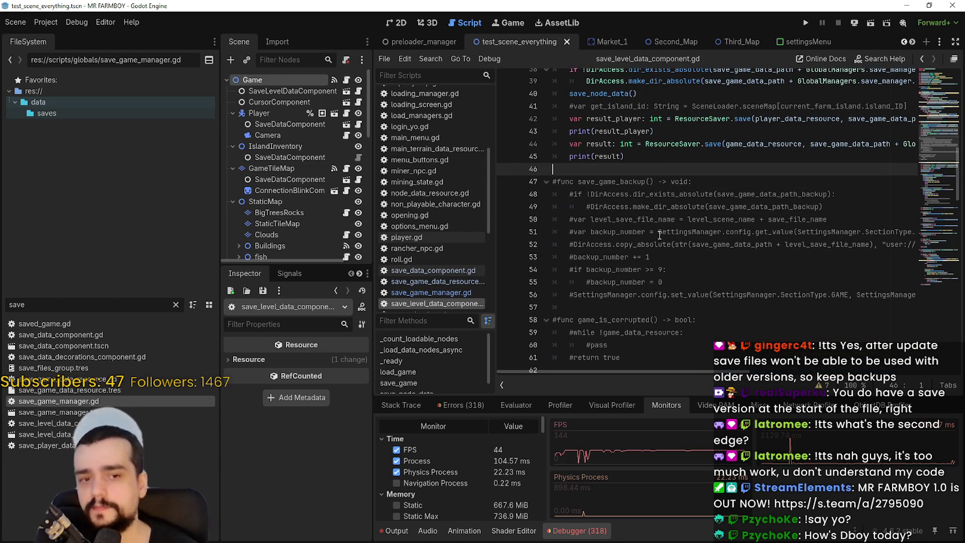
click(725, 309)
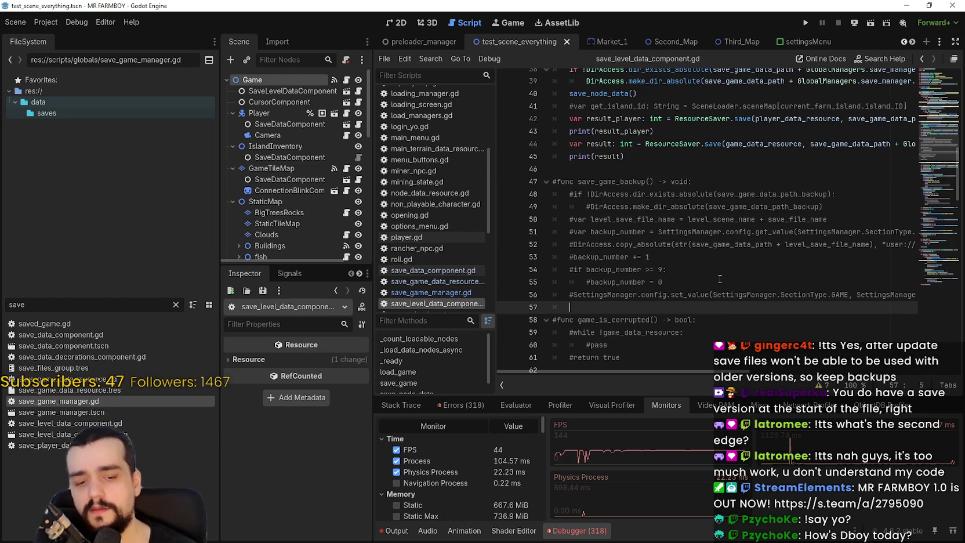
key(BackSpace)
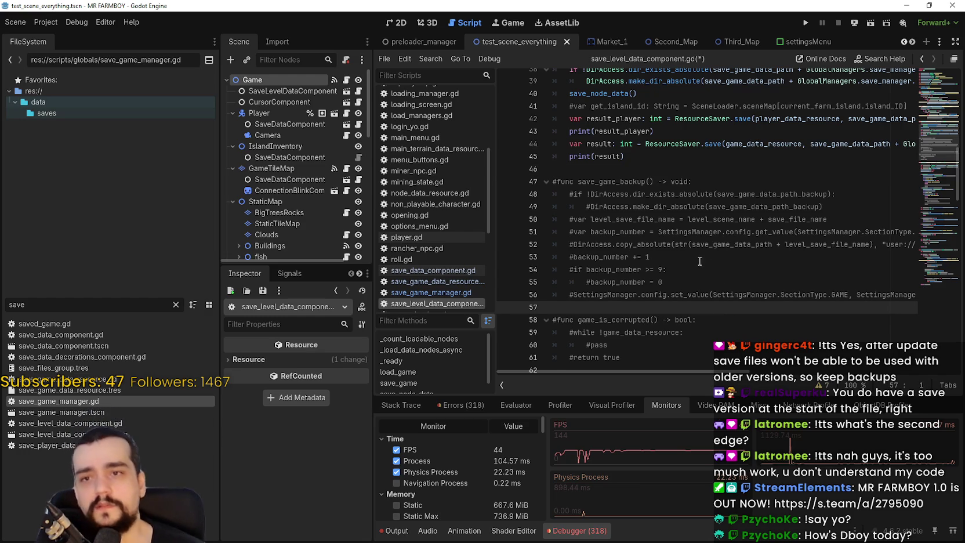
Step: Inspect the save_game lines and blank lines 46, 35 and 25 for leftover indentation
scroll(697, 278, up, 1)
click(607, 205)
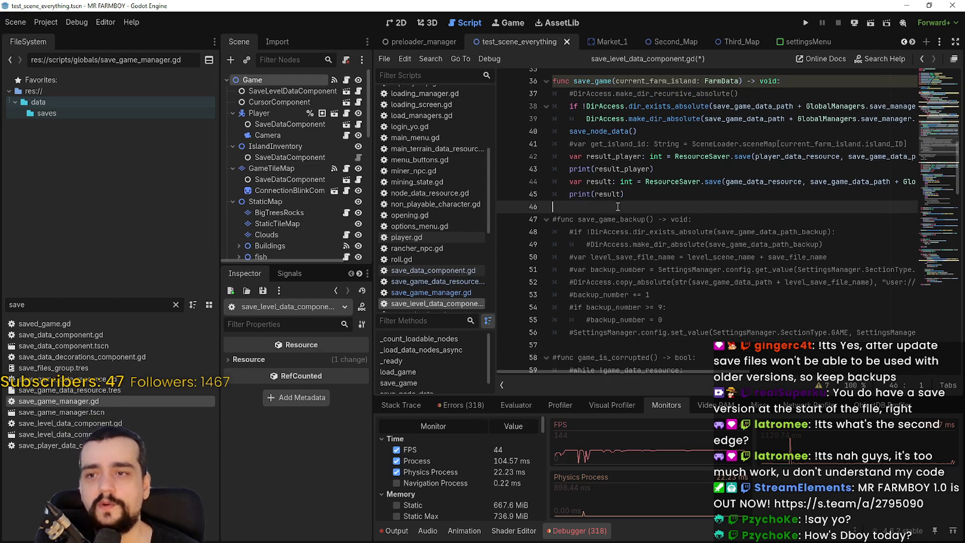
click(617, 198)
scroll(667, 243, up, 3)
click(702, 286)
click(703, 255)
scroll(696, 261, up, 3)
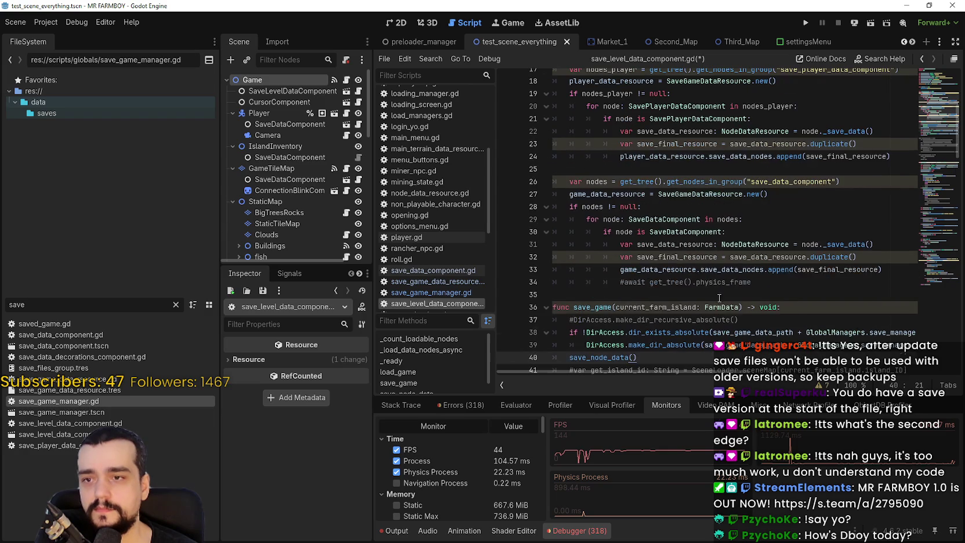
click(677, 291)
scroll(677, 290, down, 2)
scroll(677, 286, up, 2)
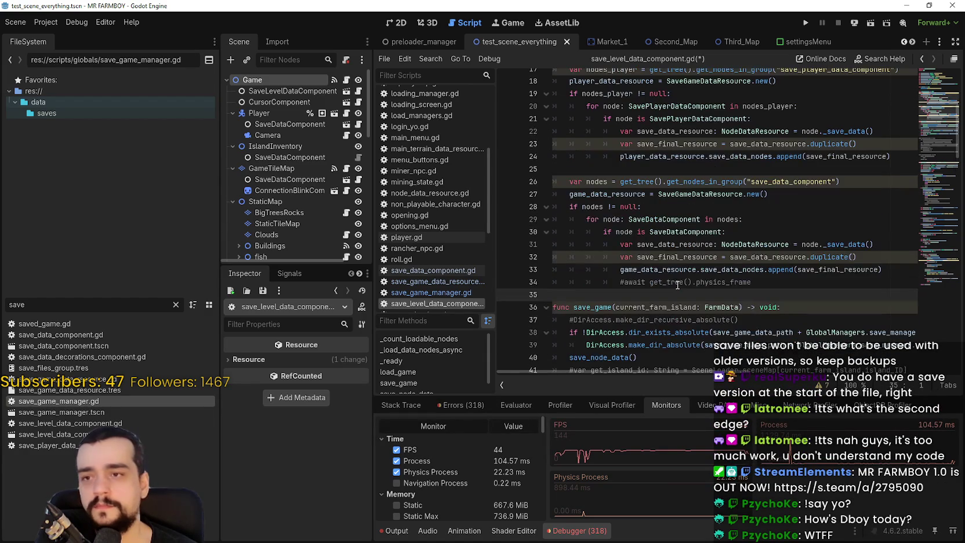
scroll(677, 285, up, 3)
click(677, 283)
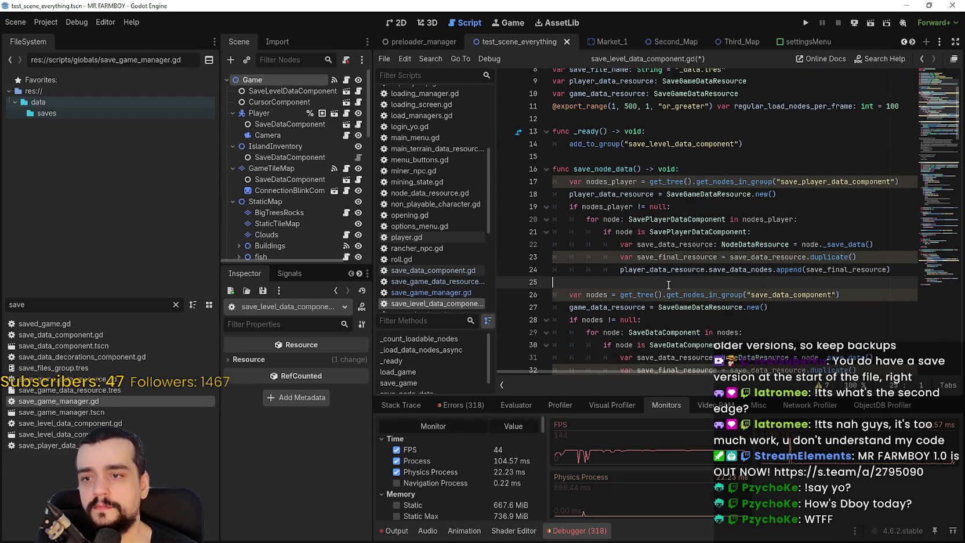
mouse_move(709, 268)
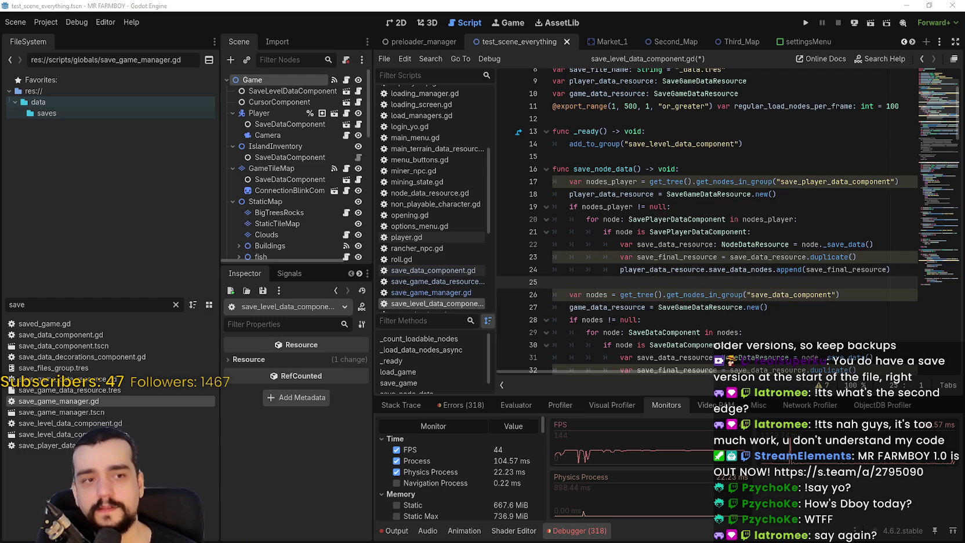
scroll(737, 181, up, 2)
click(714, 234)
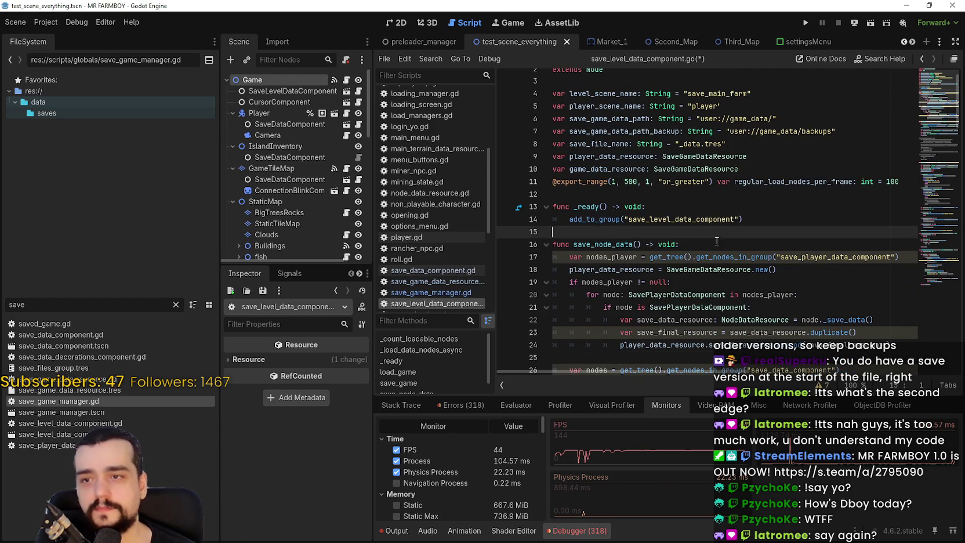
scroll(739, 334, down, 2)
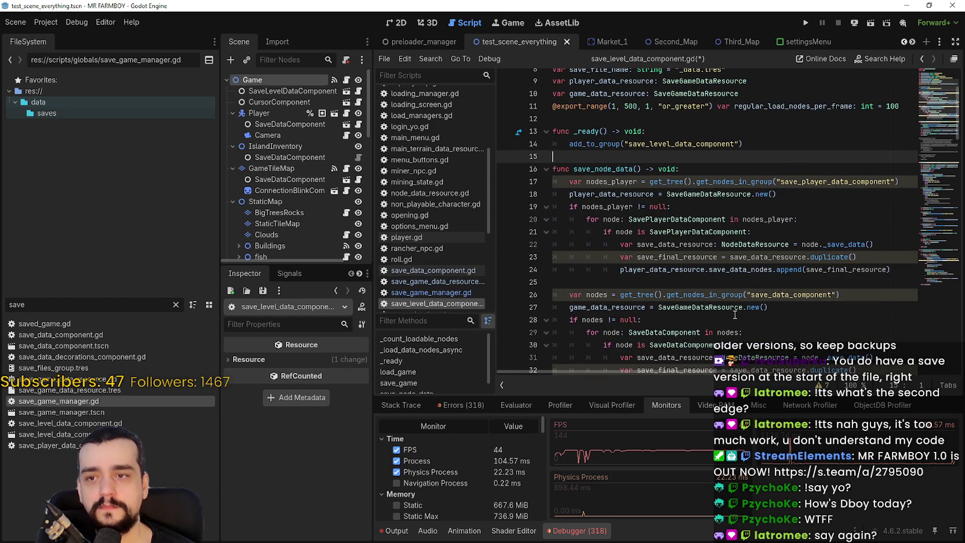
scroll(735, 314, down, 6)
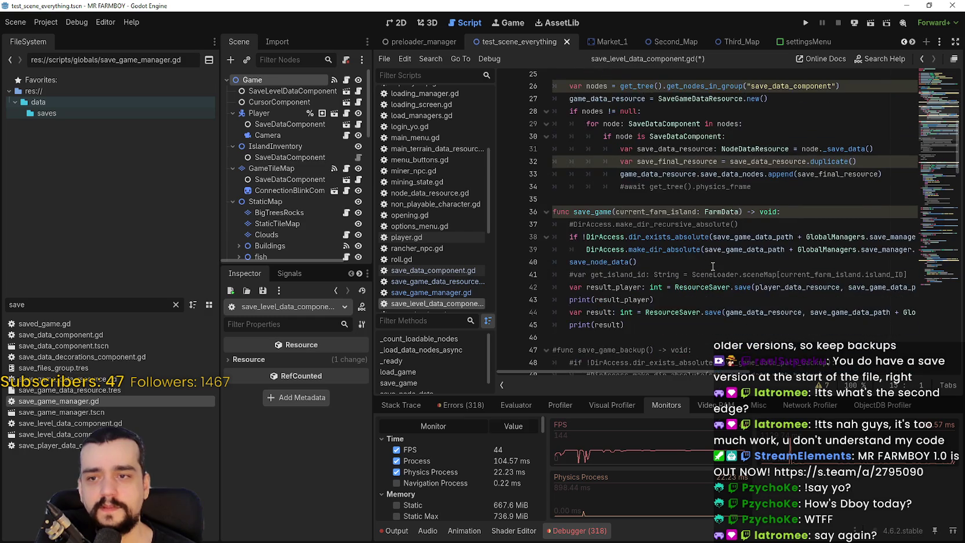
scroll(712, 266, down, 2)
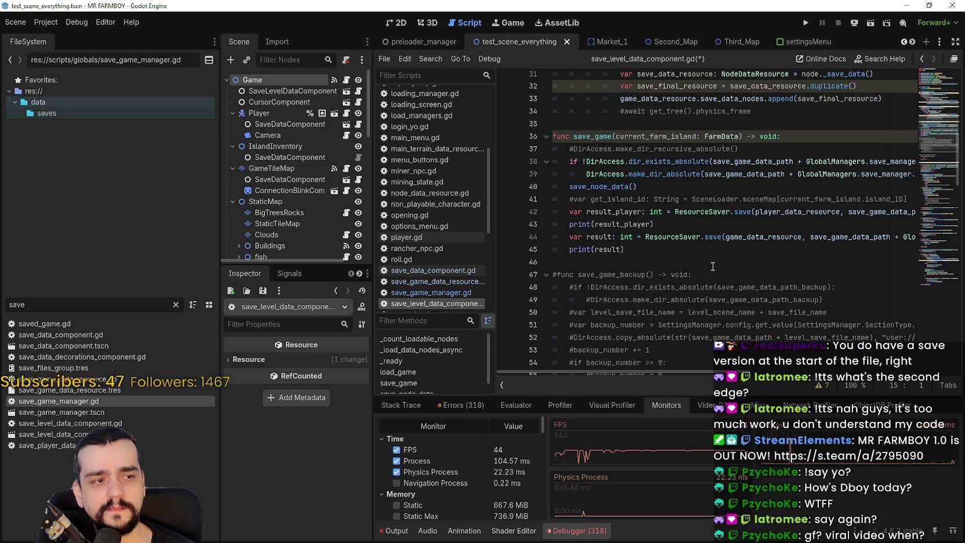
scroll(713, 266, down, 1)
click(668, 230)
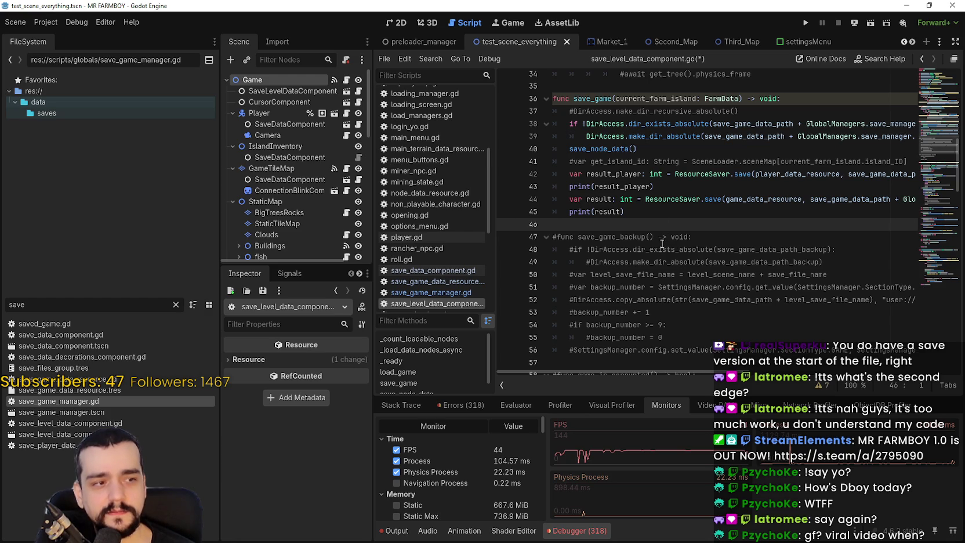
scroll(623, 212, down, 1)
click(707, 327)
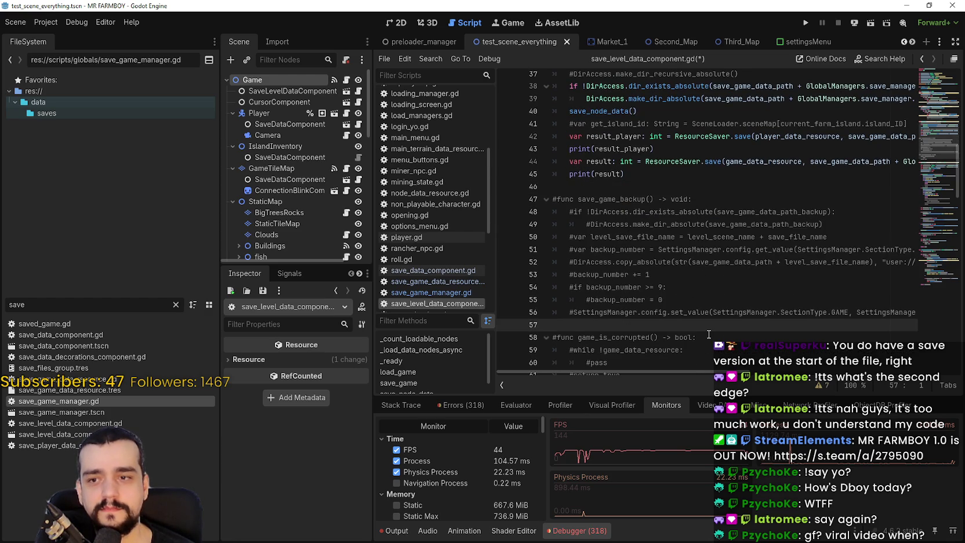
scroll(708, 332, down, 2)
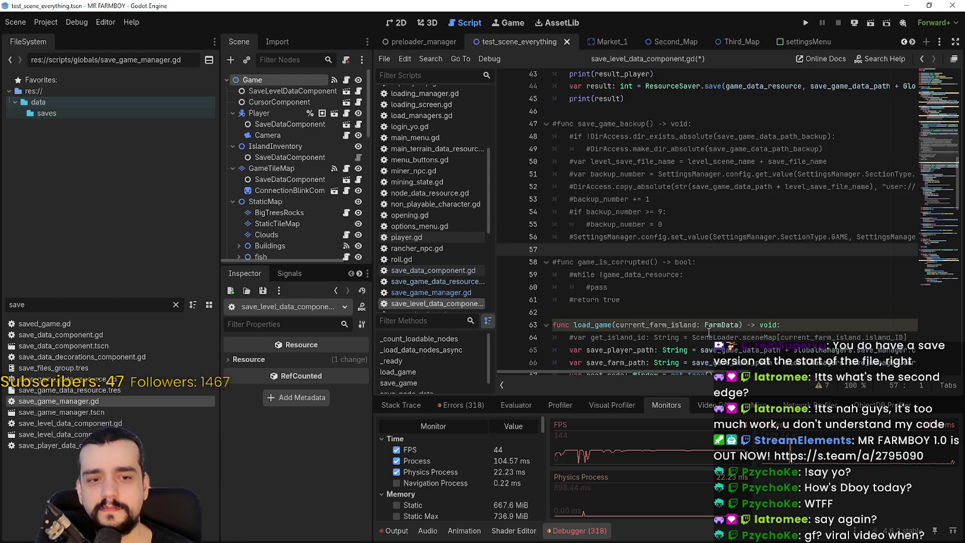
click(681, 303)
click(692, 316)
scroll(690, 316, down, 1)
scroll(690, 316, down, 2)
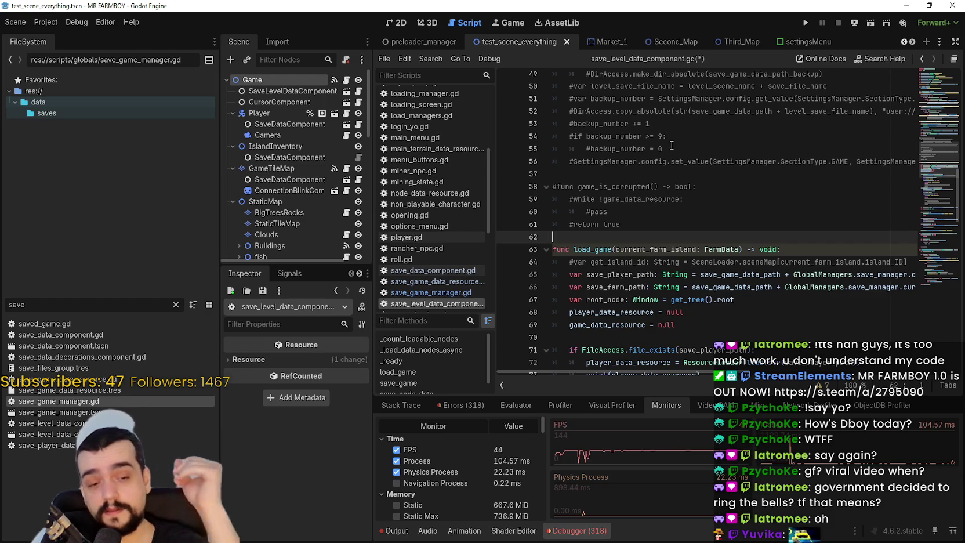
scroll(631, 234, down, 1)
scroll(632, 232, down, 1)
click(699, 262)
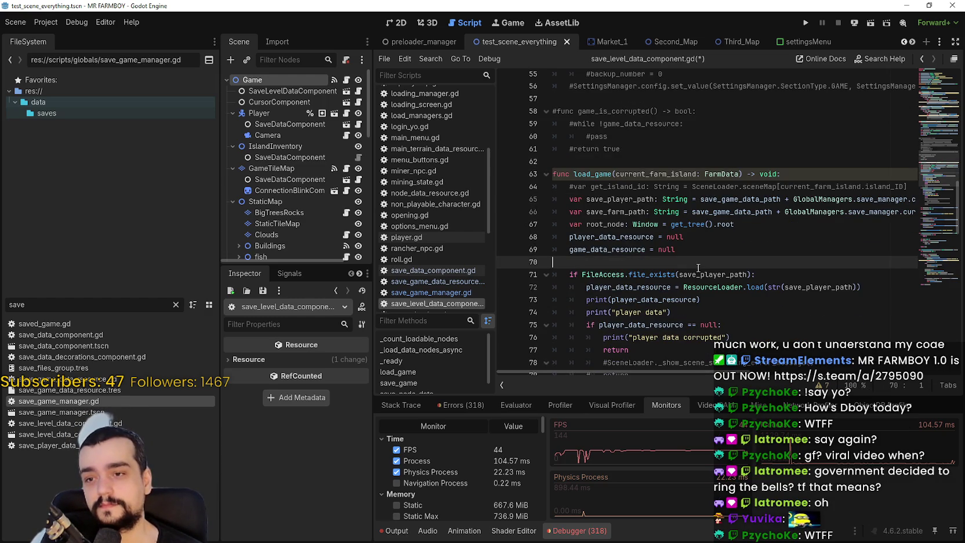
scroll(700, 260, down, 1)
scroll(699, 260, down, 1)
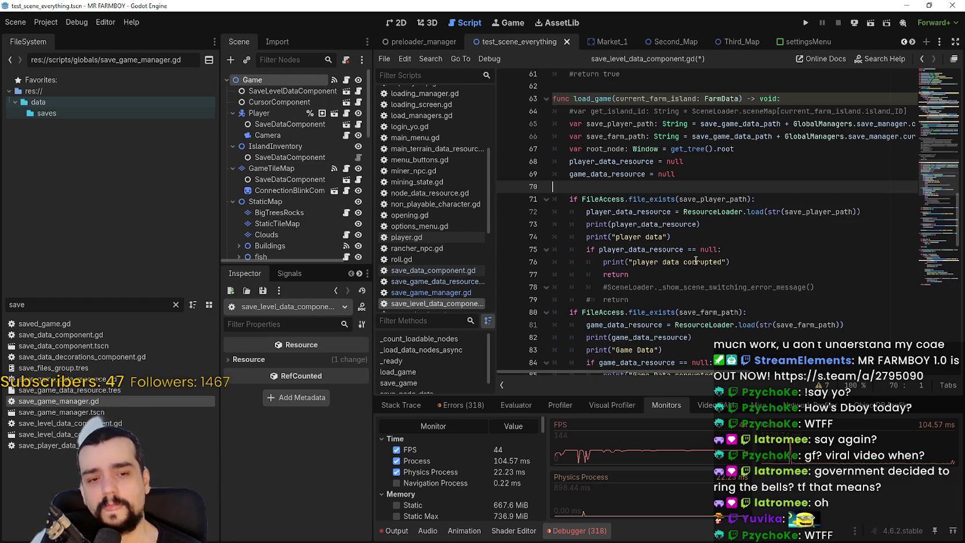
click(669, 301)
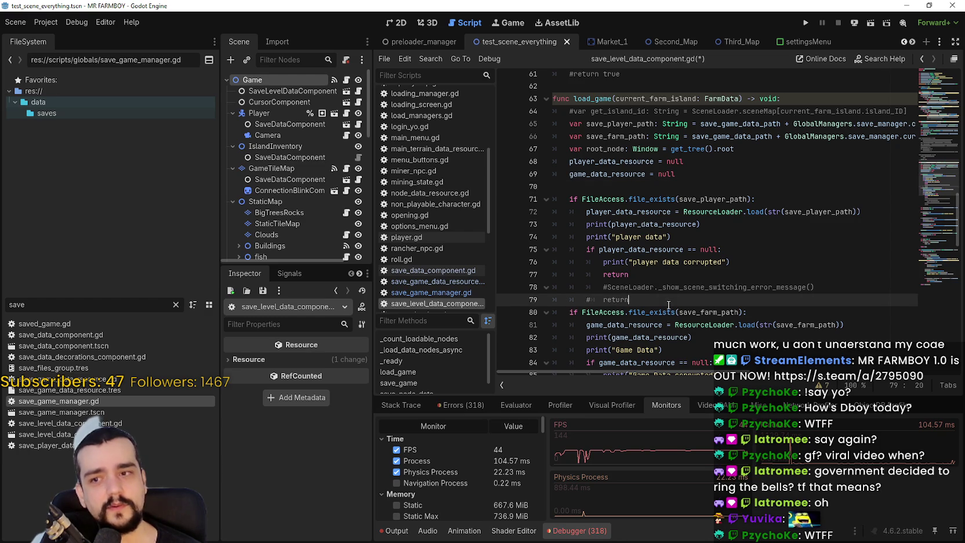
scroll(665, 302, down, 1)
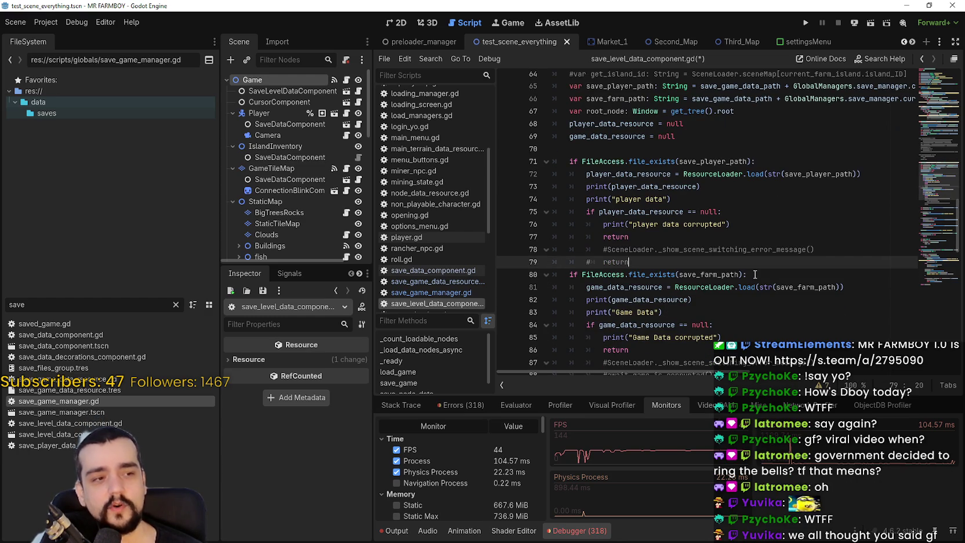
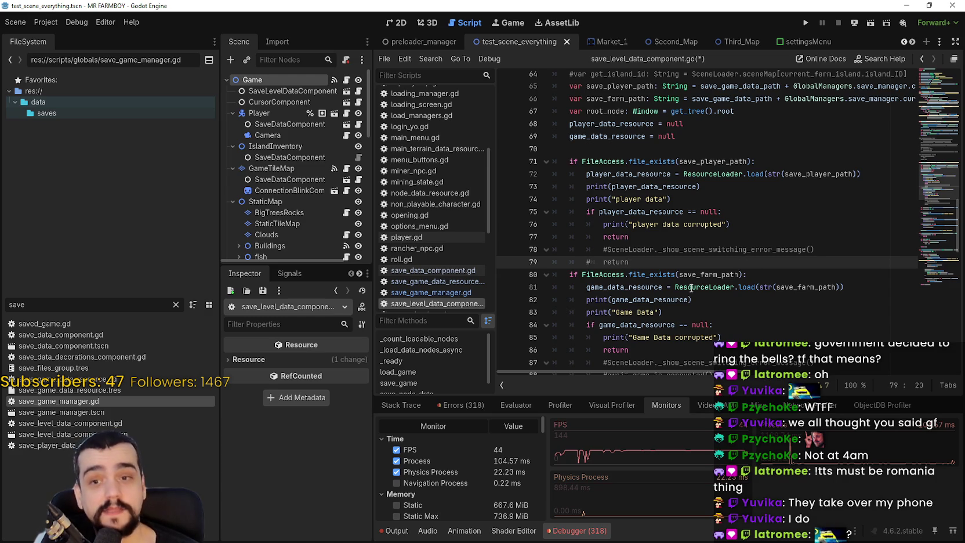
Step: Preview the Guardian, Cambridgeshire and BBC emergency alert images in the government phone alerts results
mouse_move(681, 269)
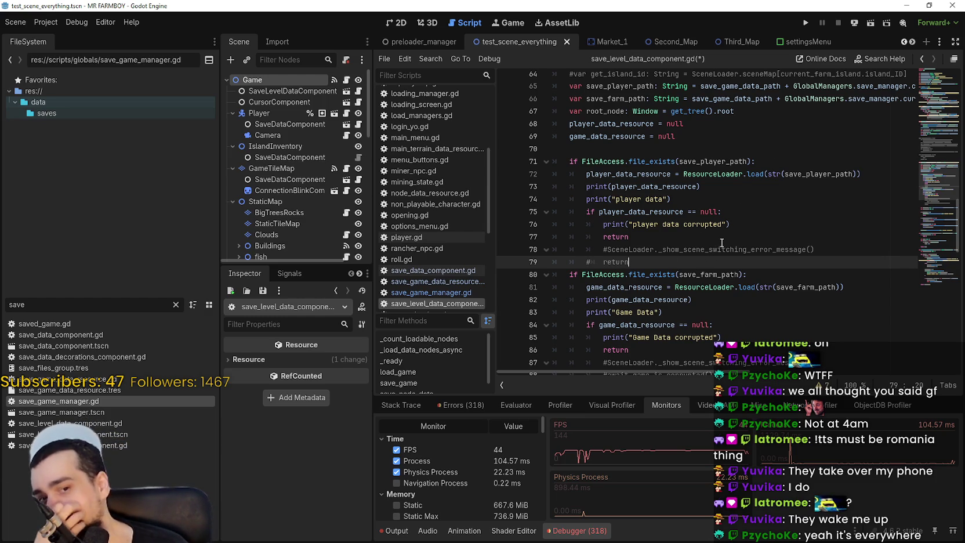
scroll(719, 242, up, 1)
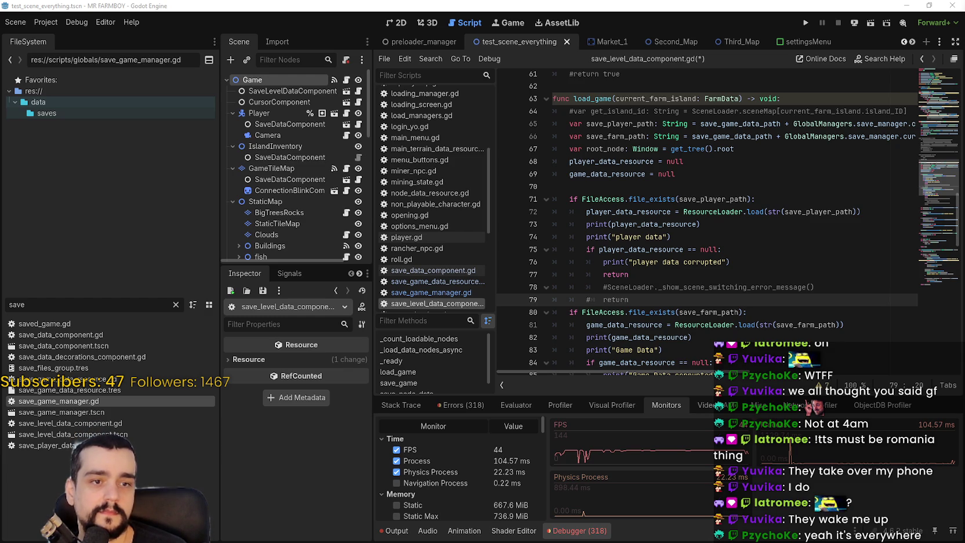
key(alt+Tab)
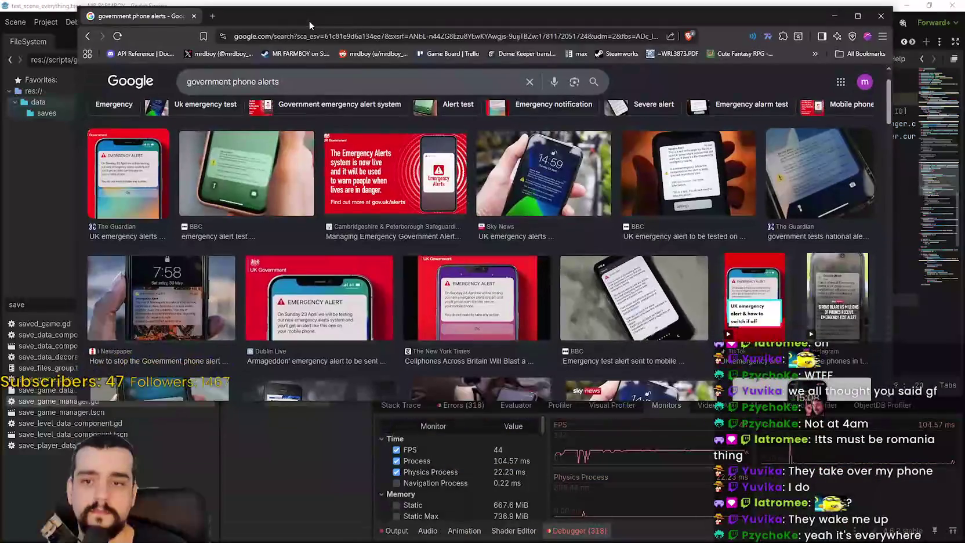
click(131, 180)
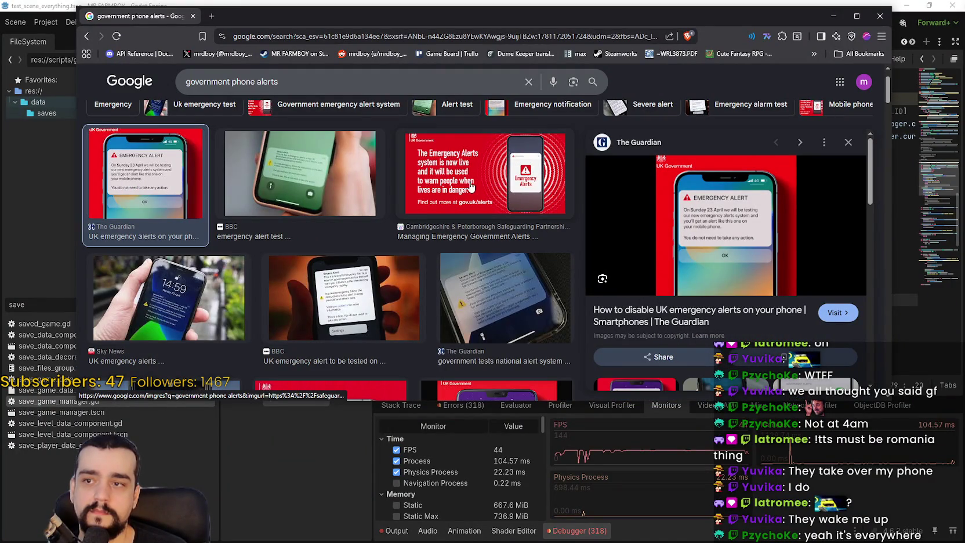
click(474, 206)
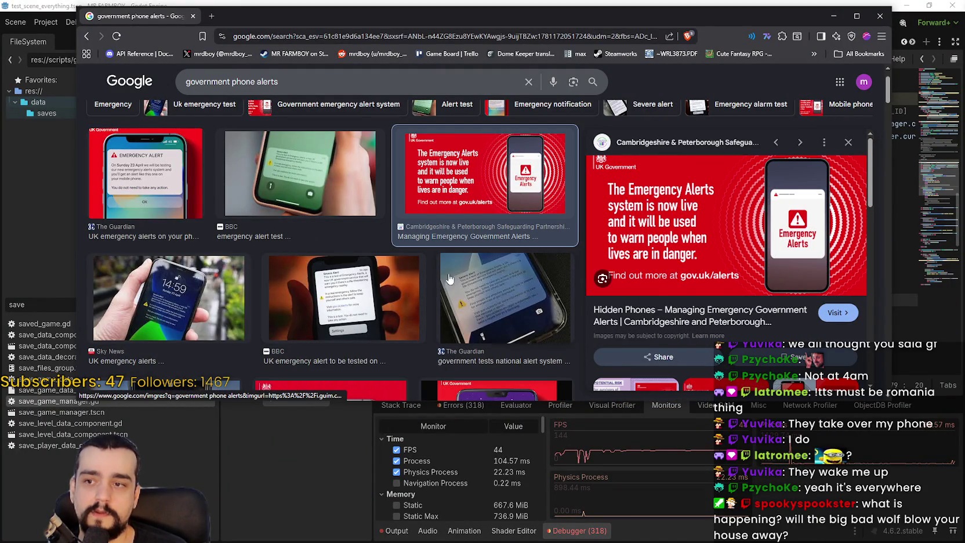
click(345, 186)
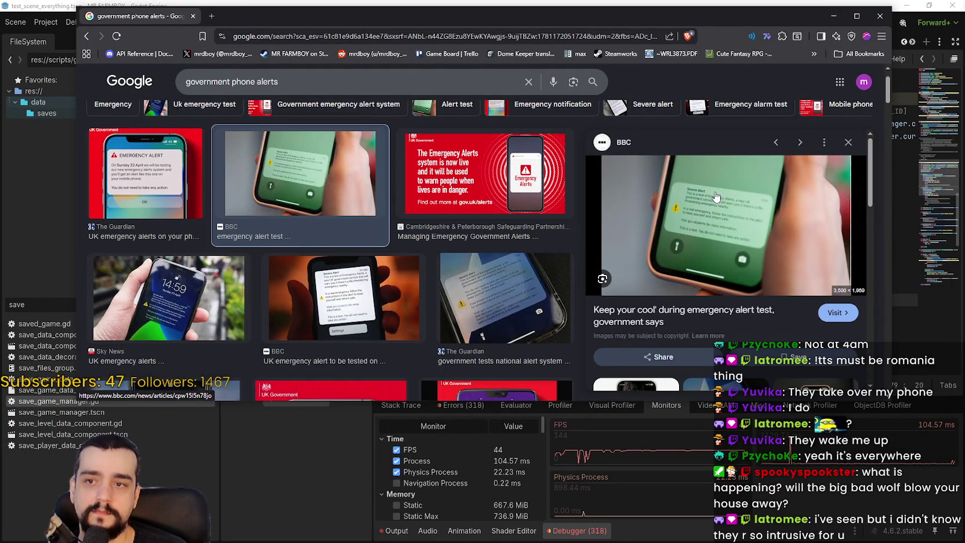
Step: Preview the Dublin Live and Andover Radio alert images further down, then close the browser
scroll(316, 276, down, 1)
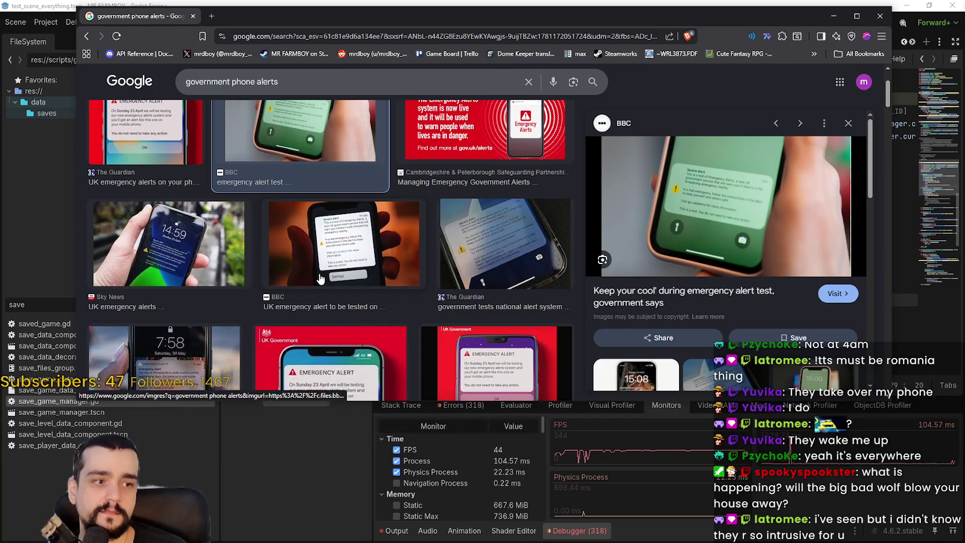
scroll(348, 279, down, 2)
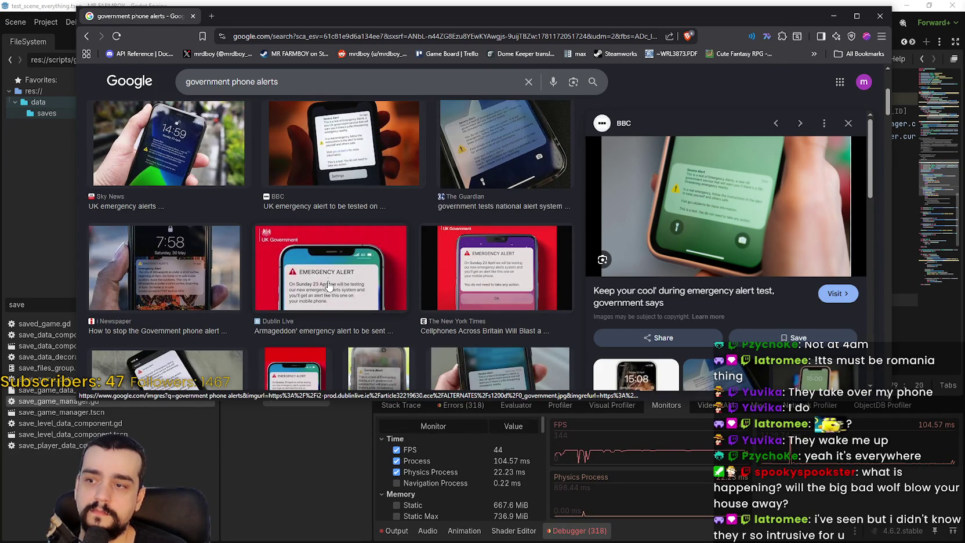
click(329, 282)
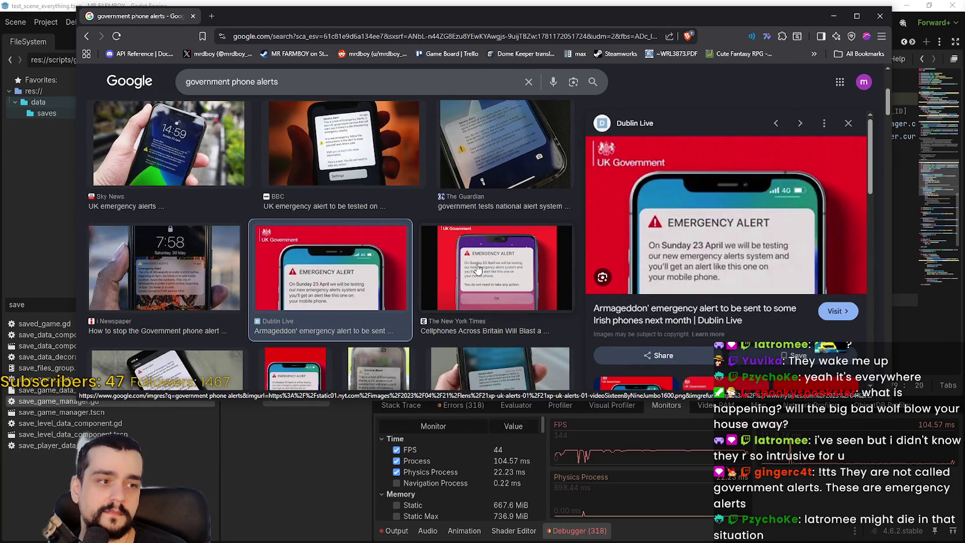
scroll(258, 272, down, 2)
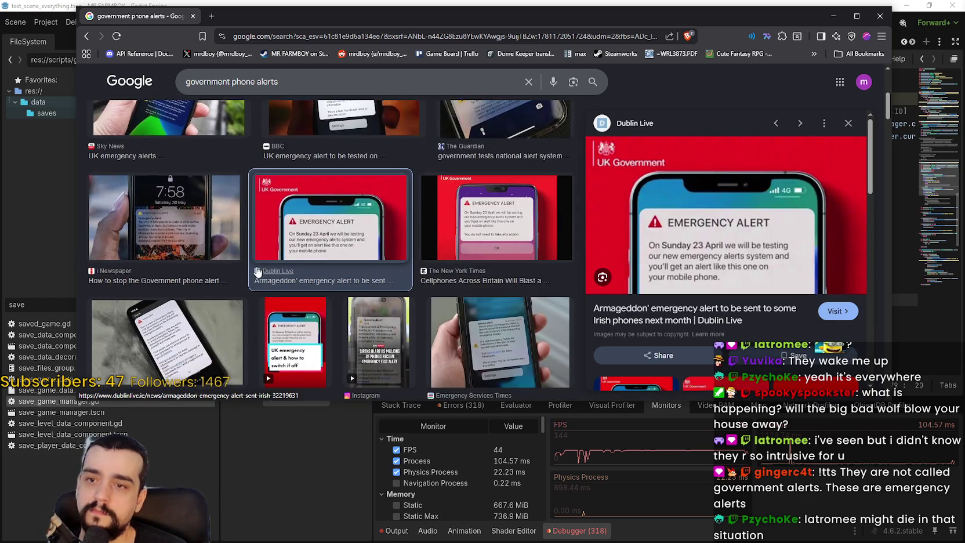
scroll(482, 288, down, 3)
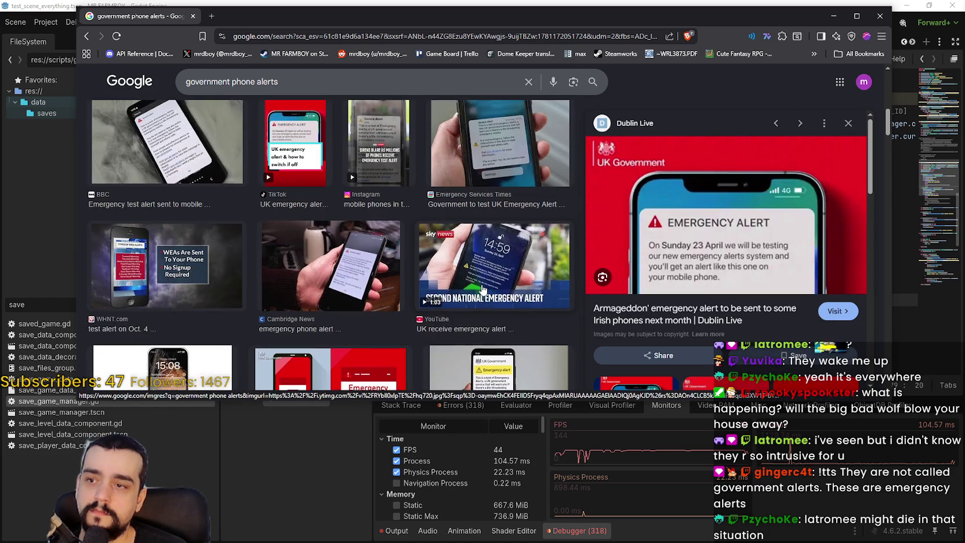
scroll(482, 288, down, 3)
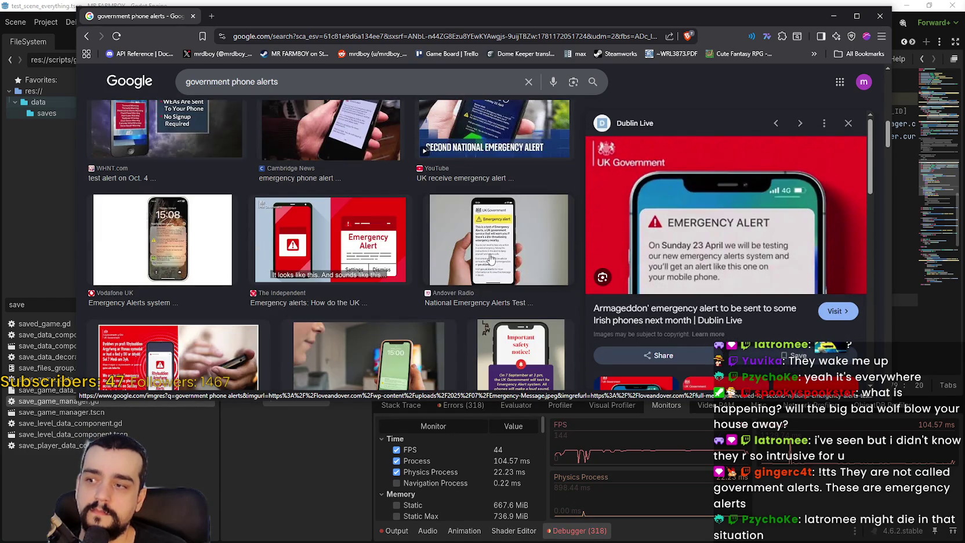
click(490, 258)
scroll(490, 258, down, 2)
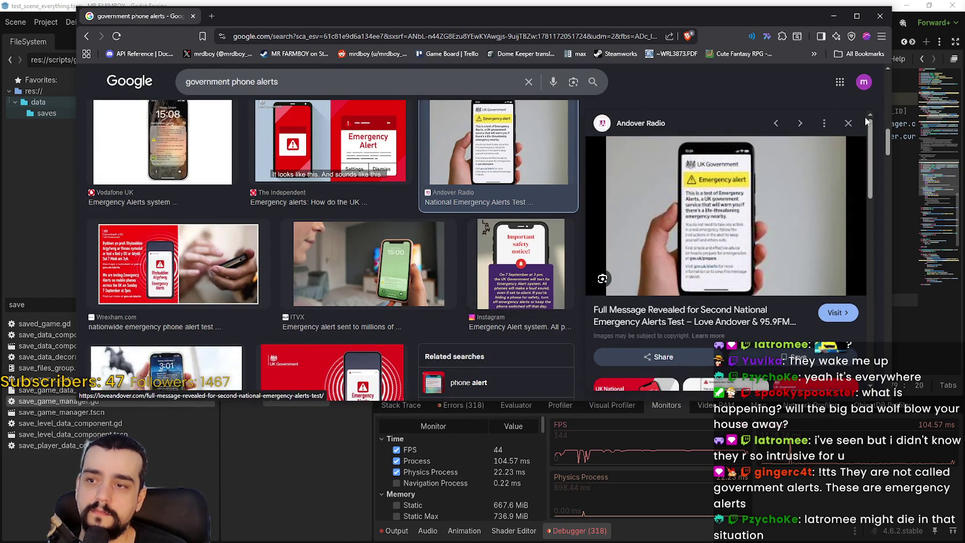
click(880, 16)
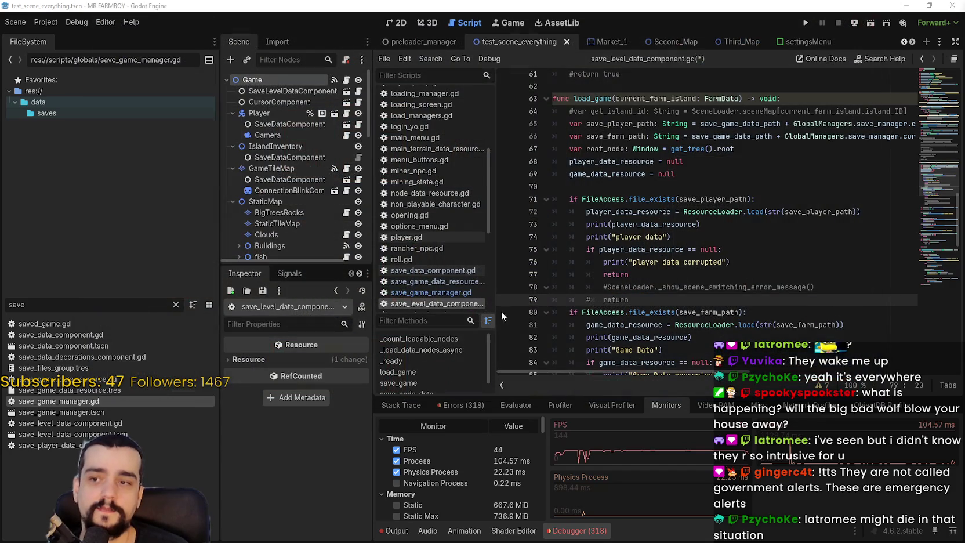
click(801, 211)
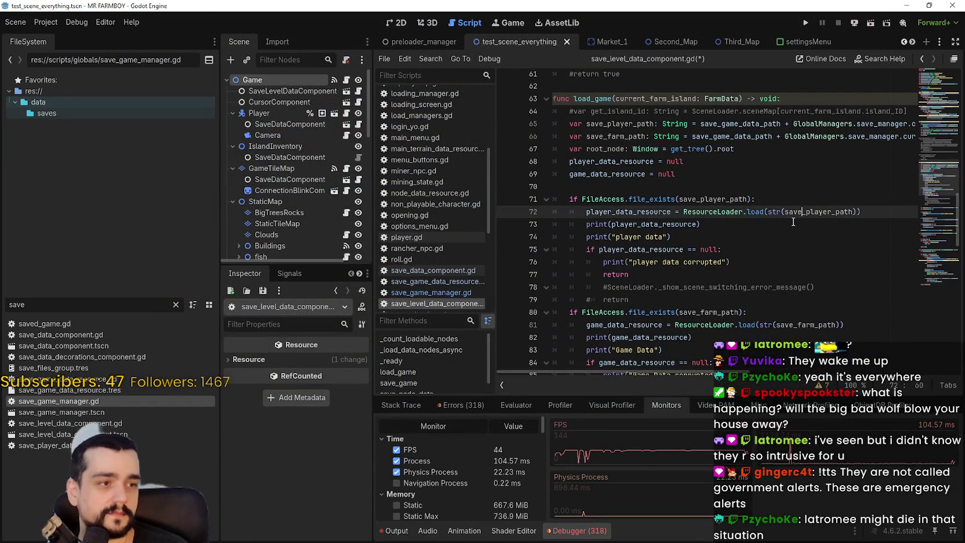
click(648, 279)
click(663, 292)
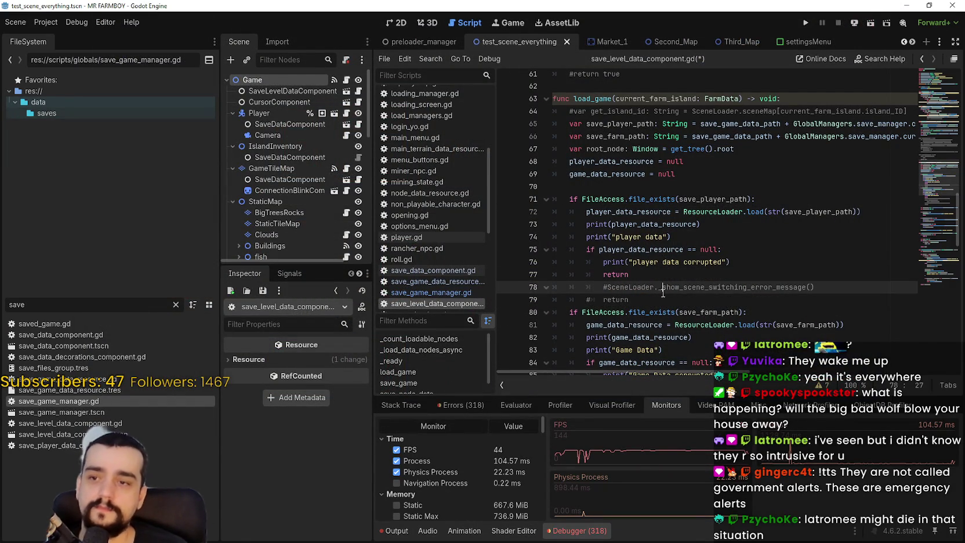
drag(629, 300, 520, 286)
click(681, 306)
key(Home)
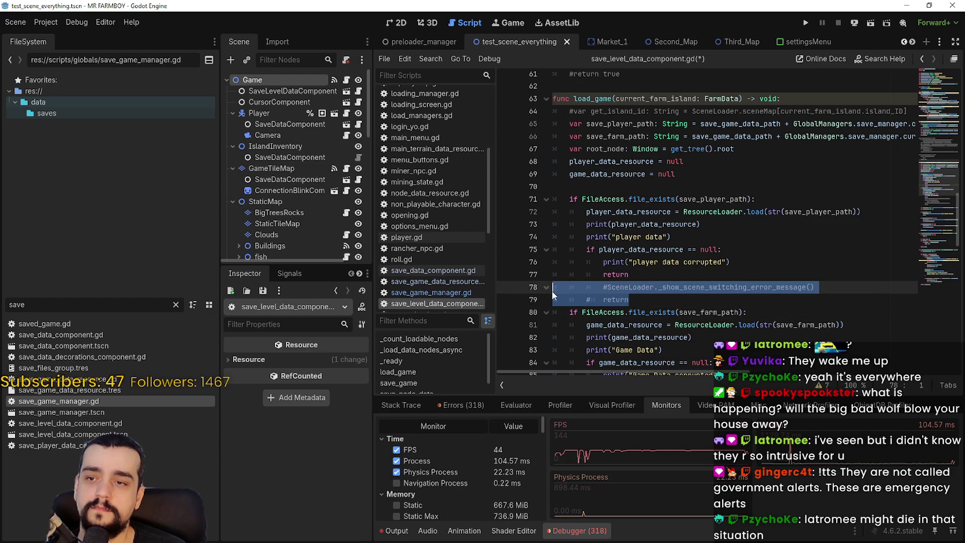
click(673, 300)
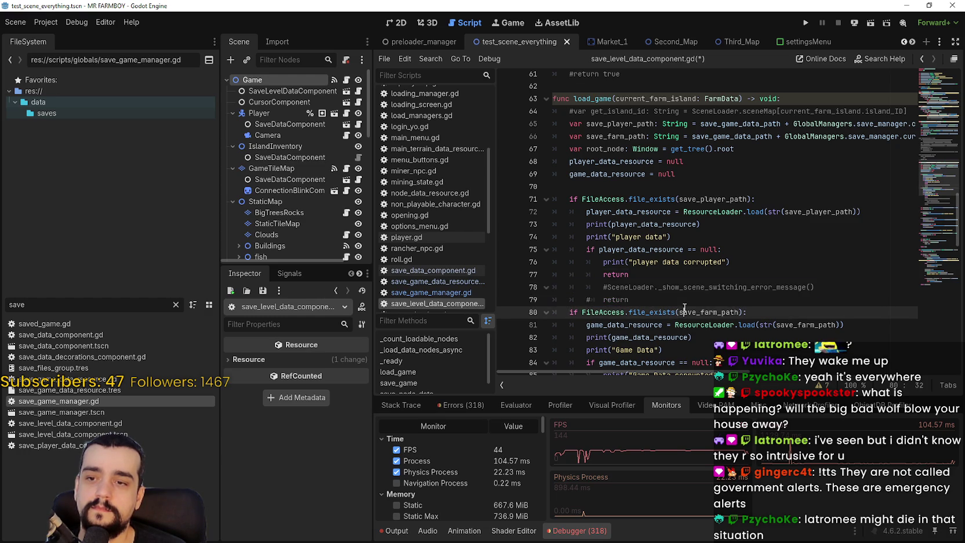
click(636, 288)
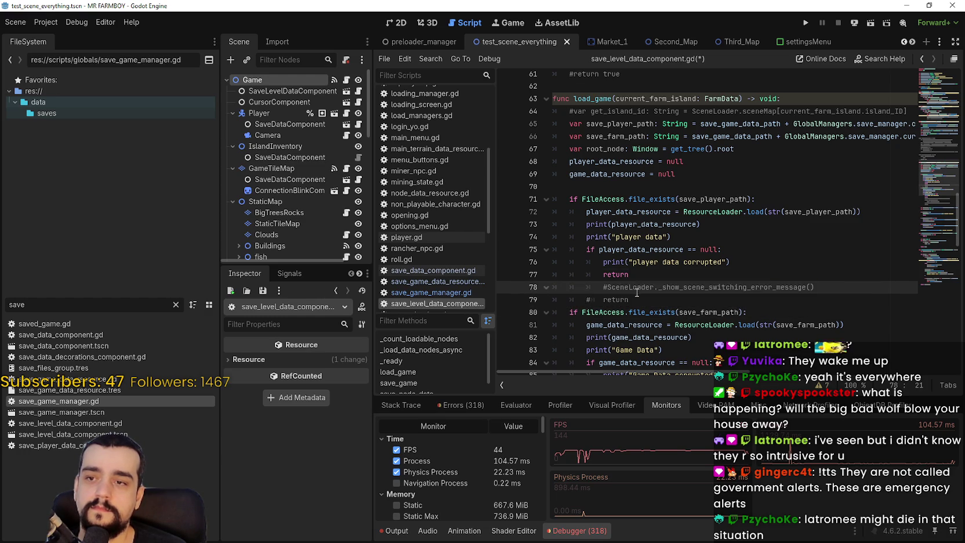
scroll(636, 293, up, 3)
key(Up)
key(Up)
key(Up)
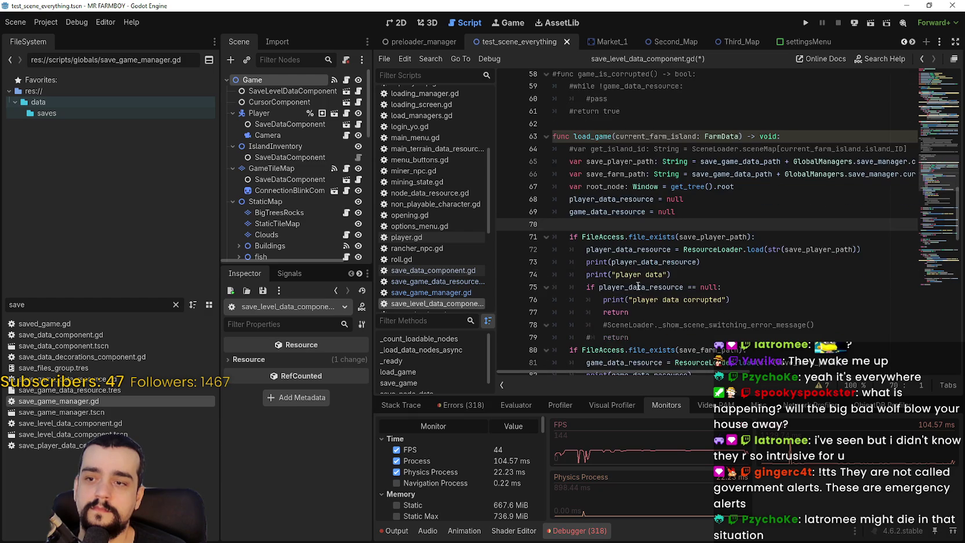
scroll(638, 287, down, 4)
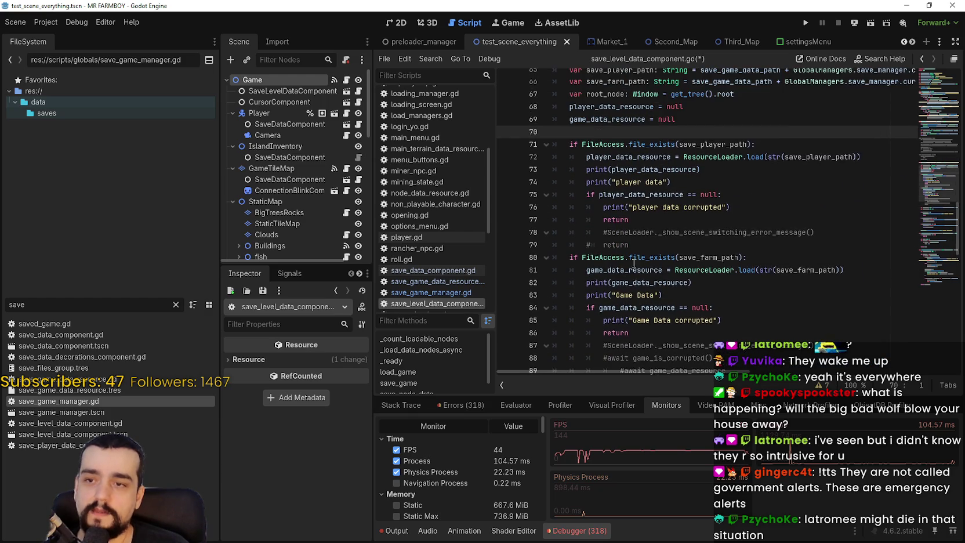
scroll(633, 264, up, 1)
scroll(645, 266, up, 5)
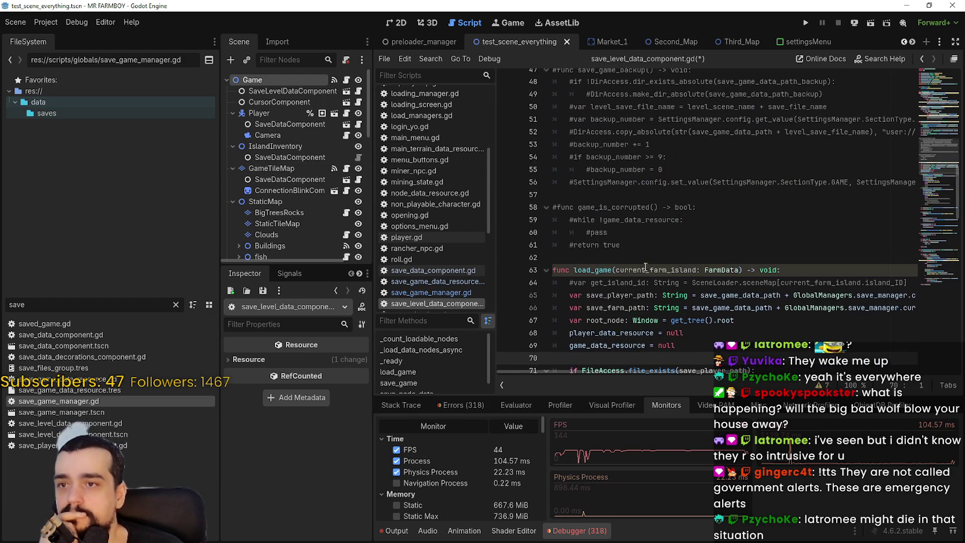
scroll(703, 252, up, 2)
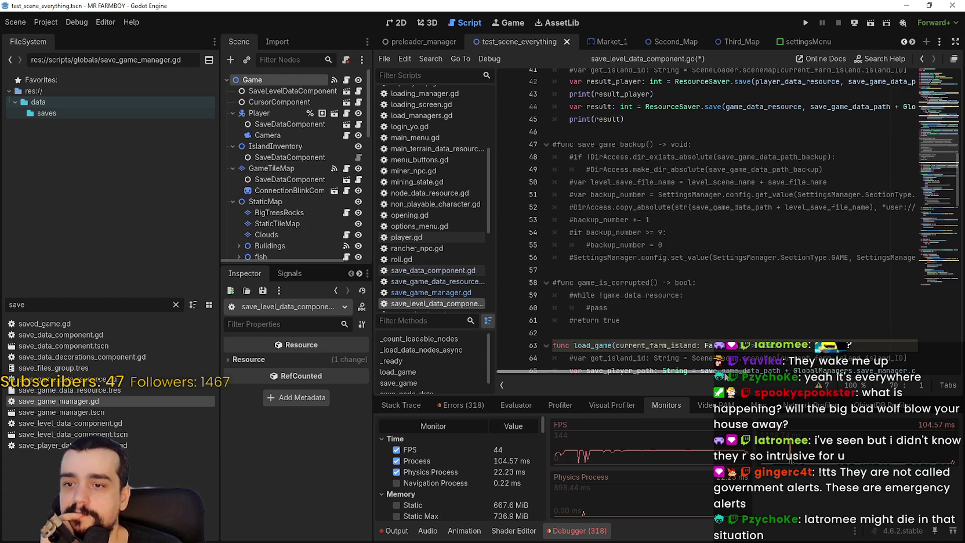
scroll(641, 271, right, 3)
scroll(640, 271, left, 3)
click(640, 271)
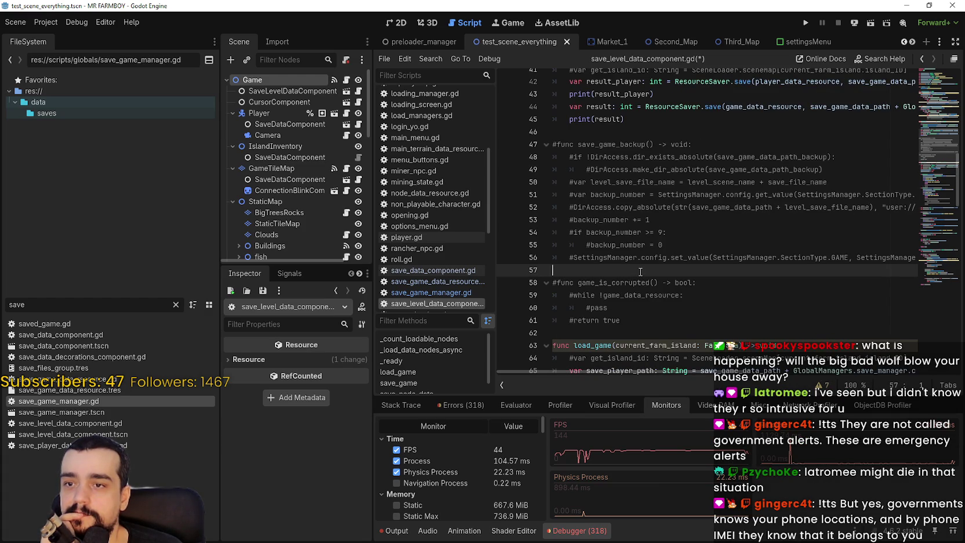
Step: Select the commented backup_number and copy_absolute lines 51–52 and copy them
double_click(650, 207)
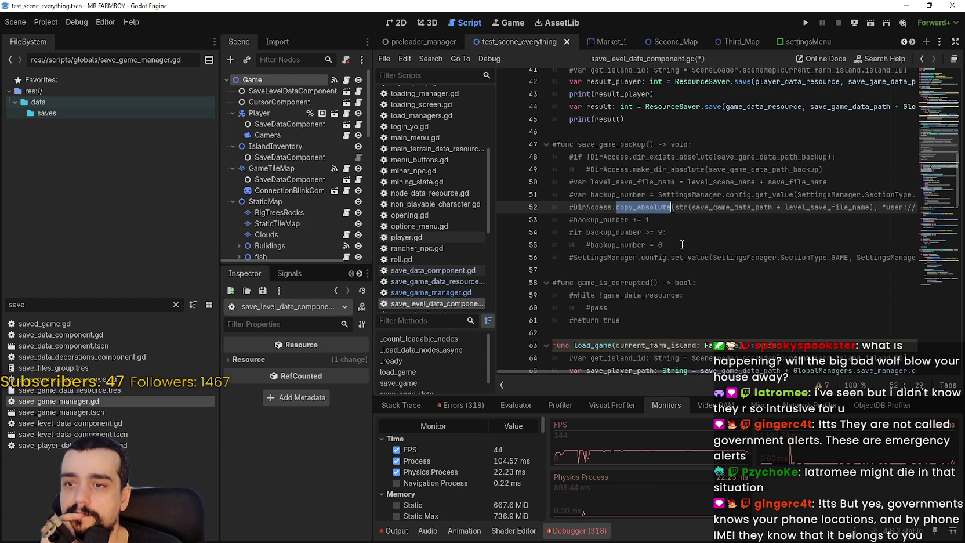
mouse_move(651, 371)
mouse_down()
mouse_move(892, 386)
mouse_move(596, 354)
mouse_move(885, 352)
mouse_up()
mouse_move(794, 204)
mouse_down()
mouse_move(548, 207)
mouse_move(535, 193)
mouse_up()
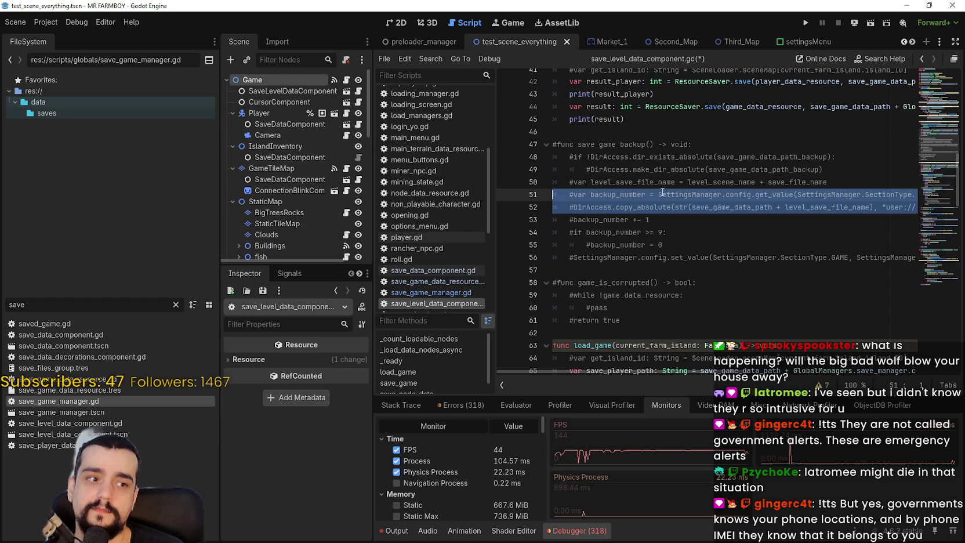
scroll(650, 215, down, 1)
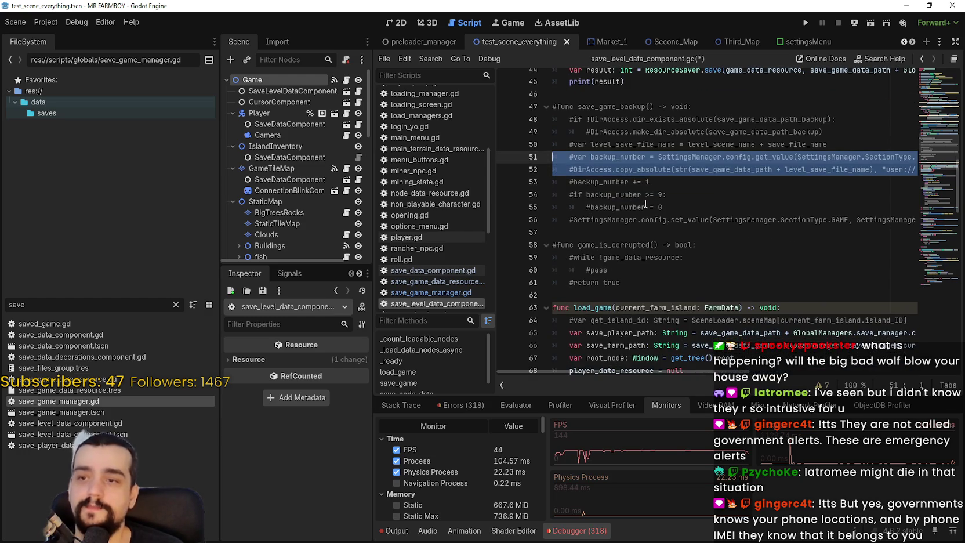
right_click(637, 163)
click(665, 229)
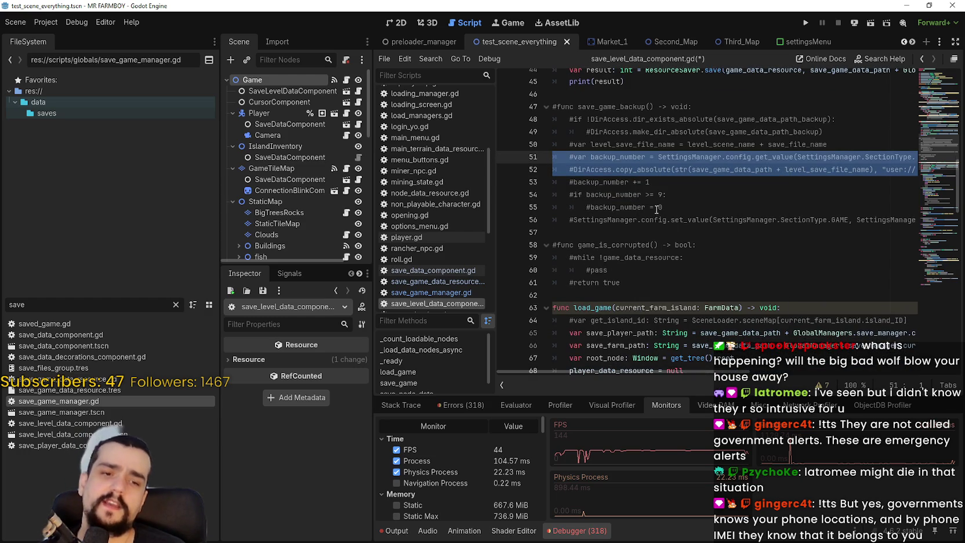
Step: Reselect lines 51–52 of the backup code and copy them again
right_click(847, 171)
drag(555, 170, 963, 171)
click(821, 170)
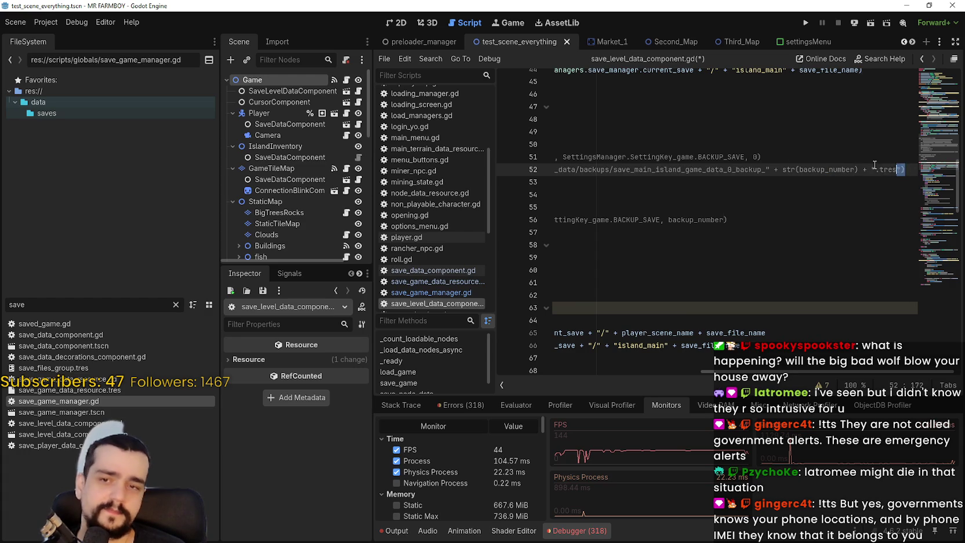
drag(890, 168, 553, 157)
right_click(632, 162)
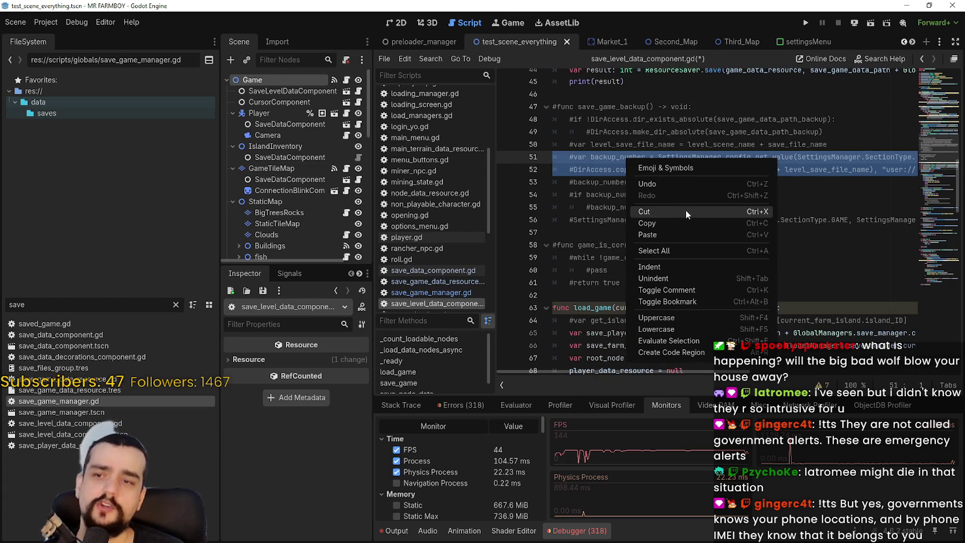
click(692, 220)
Step: Copy lines 51–52 once more and deselect, leaving the caret on line 54
click(678, 169)
mouse_move(677, 169)
mouse_down()
mouse_move(953, 164)
mouse_move(556, 160)
mouse_move(557, 168)
mouse_move(554, 157)
mouse_up()
click(909, 169)
right_click(602, 167)
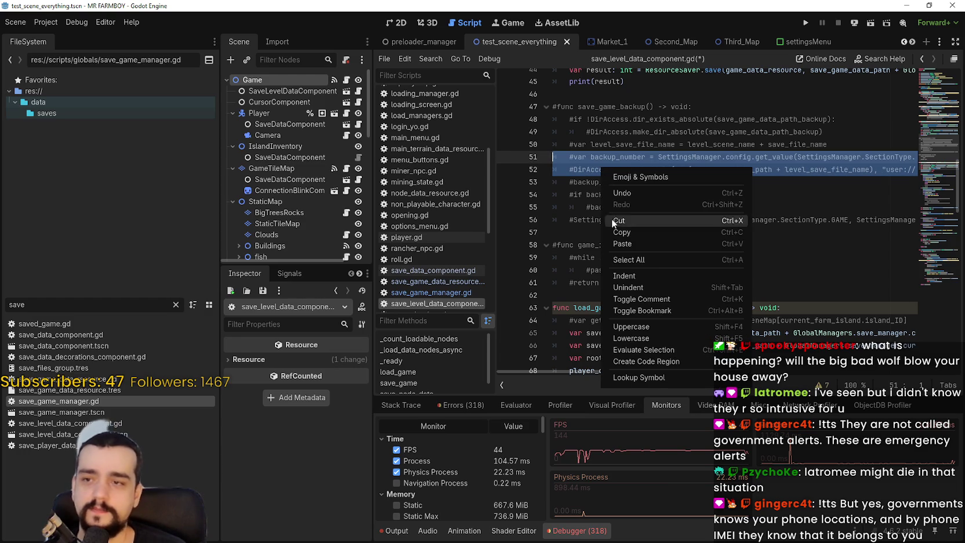
click(622, 232)
click(599, 194)
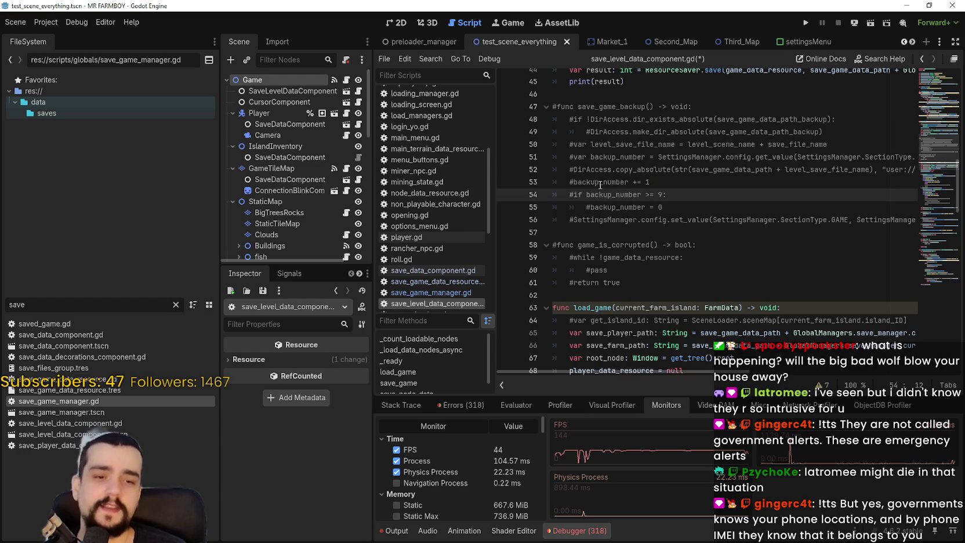
scroll(638, 182, down, 3)
click(690, 180)
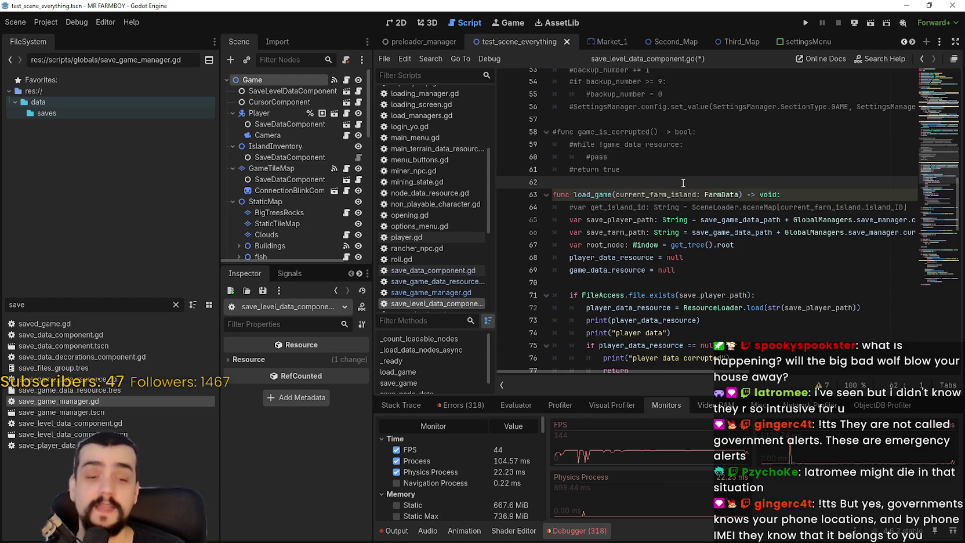
scroll(696, 261, down, 3)
click(649, 169)
scroll(648, 212, down, 2)
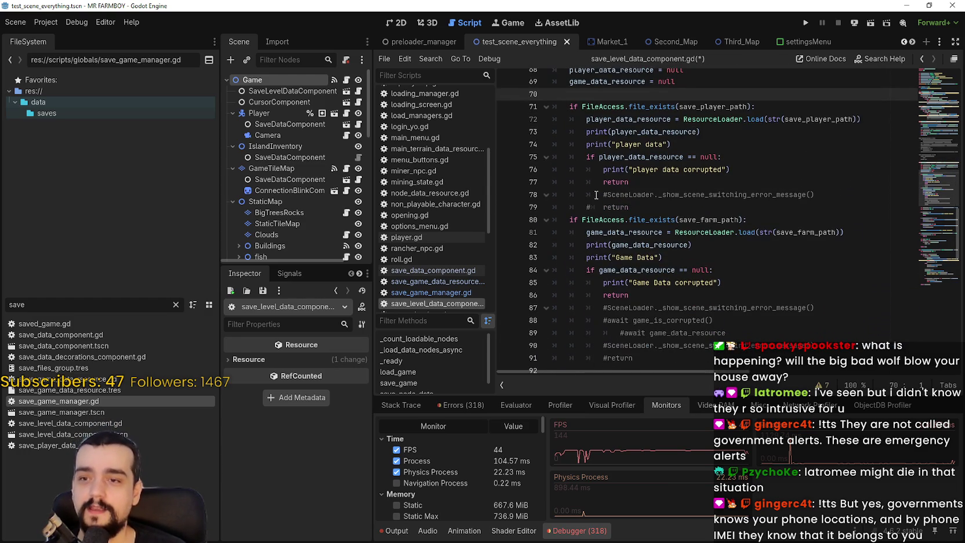
click(654, 207)
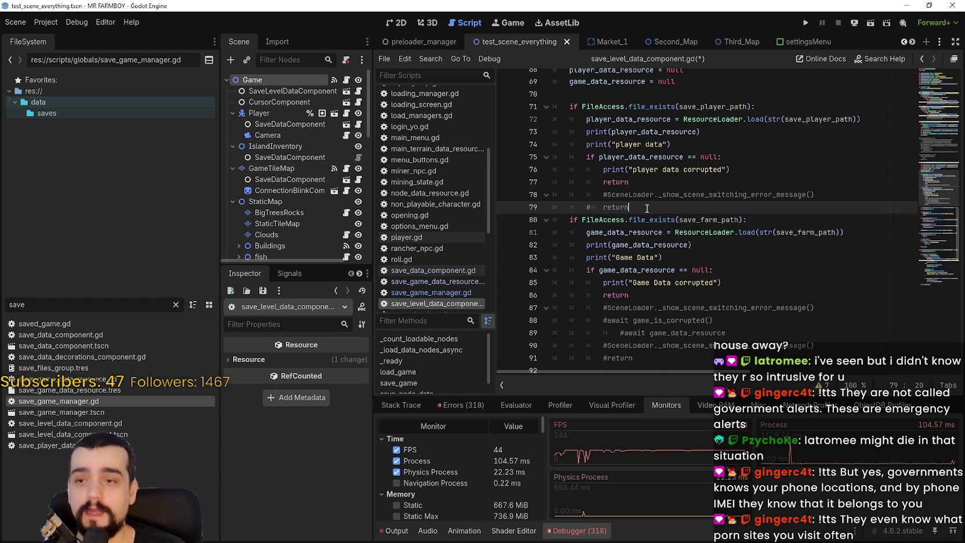
scroll(656, 219, down, 4)
click(692, 221)
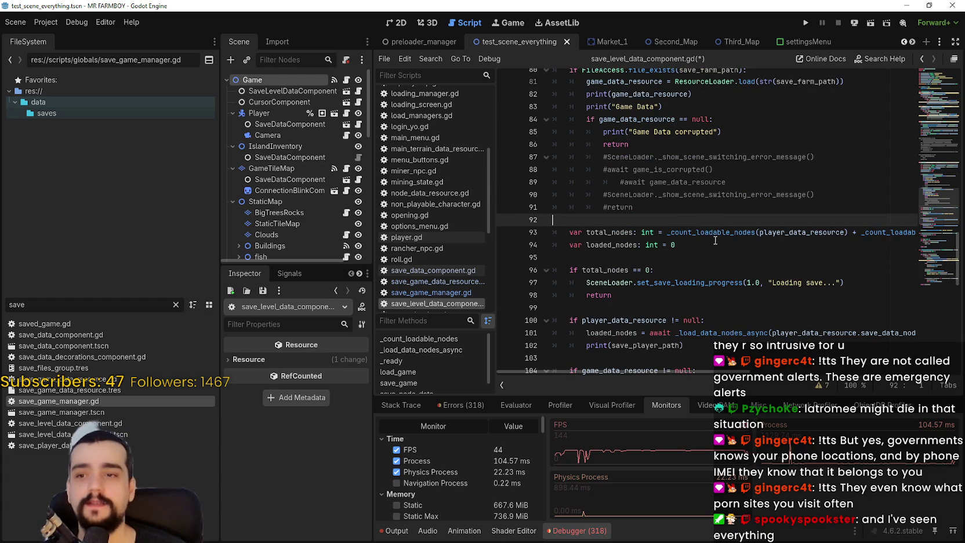
scroll(715, 240, up, 3)
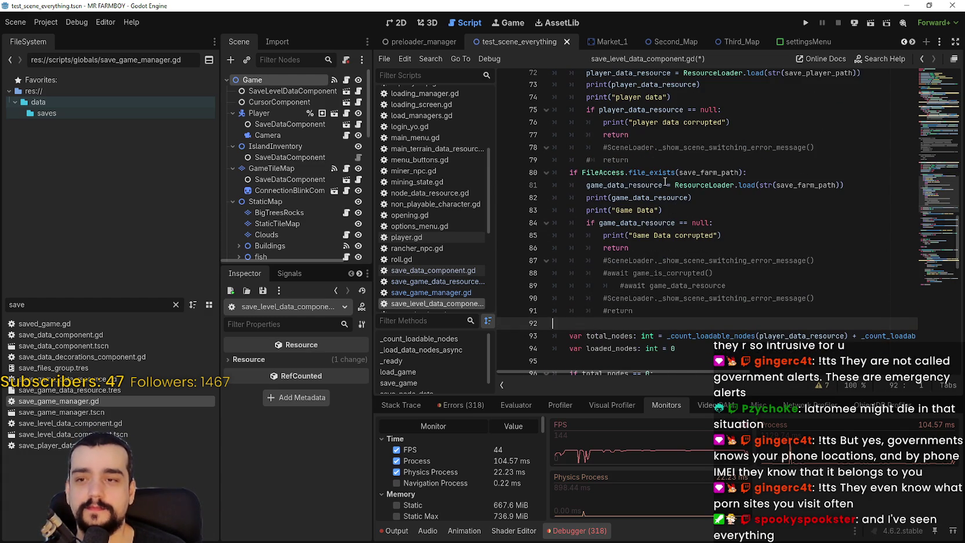
click(663, 160)
scroll(675, 220, up, 1)
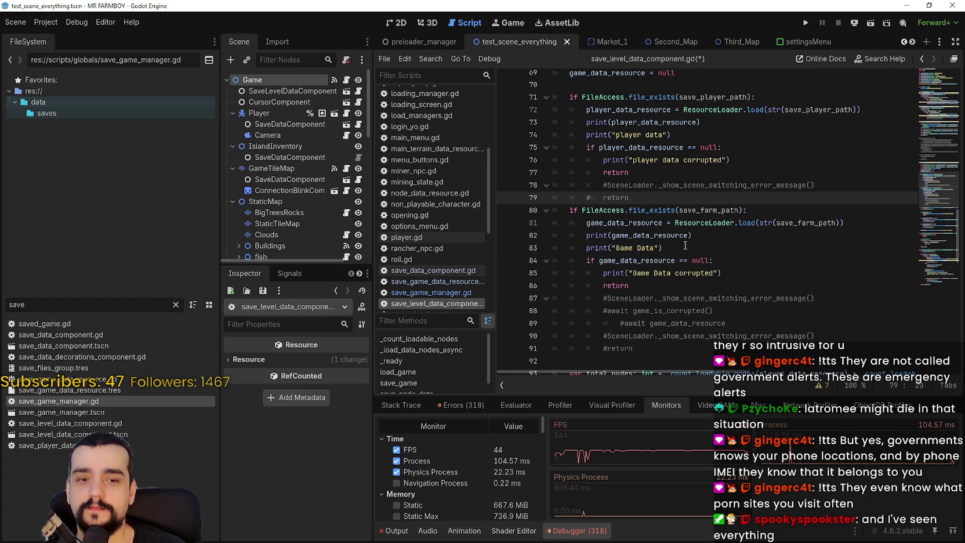
click(679, 278)
click(677, 283)
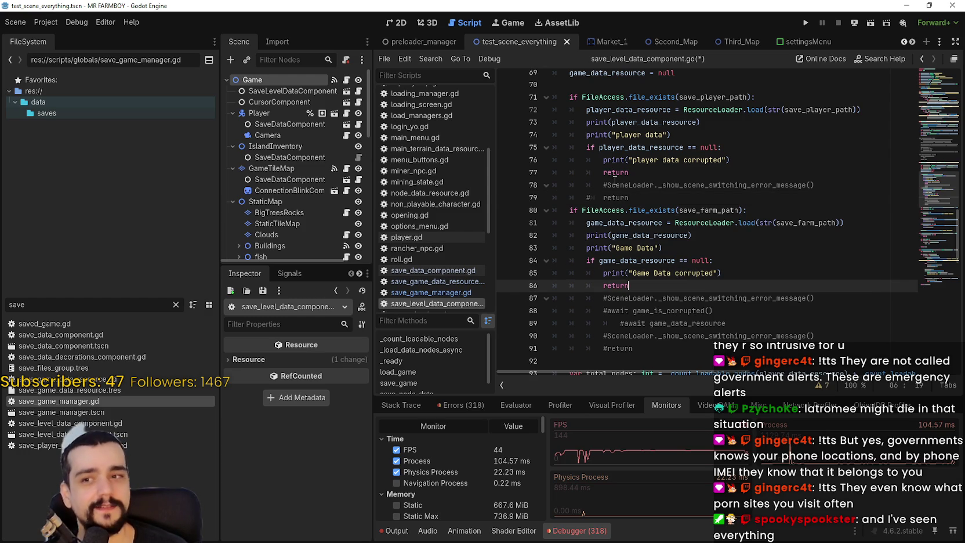
scroll(641, 281, down, 2)
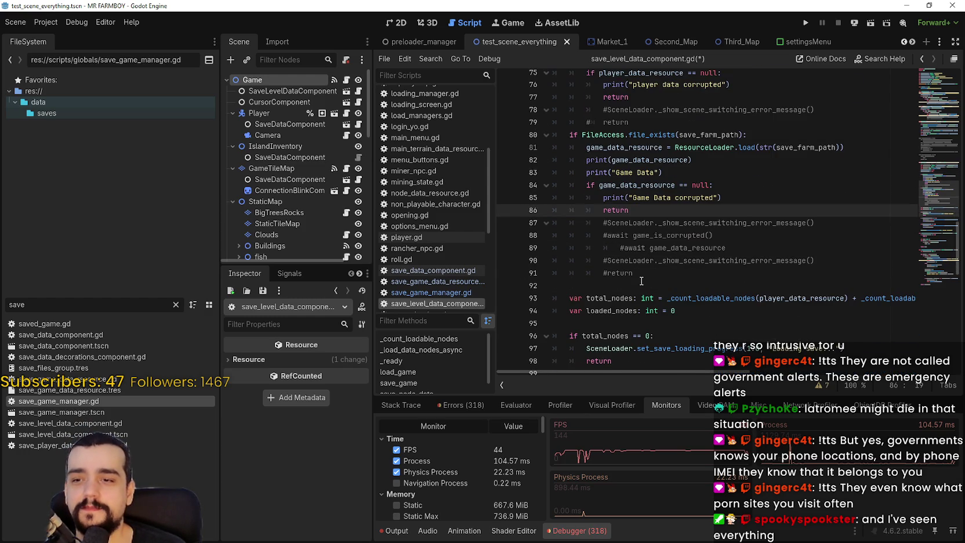
click(656, 285)
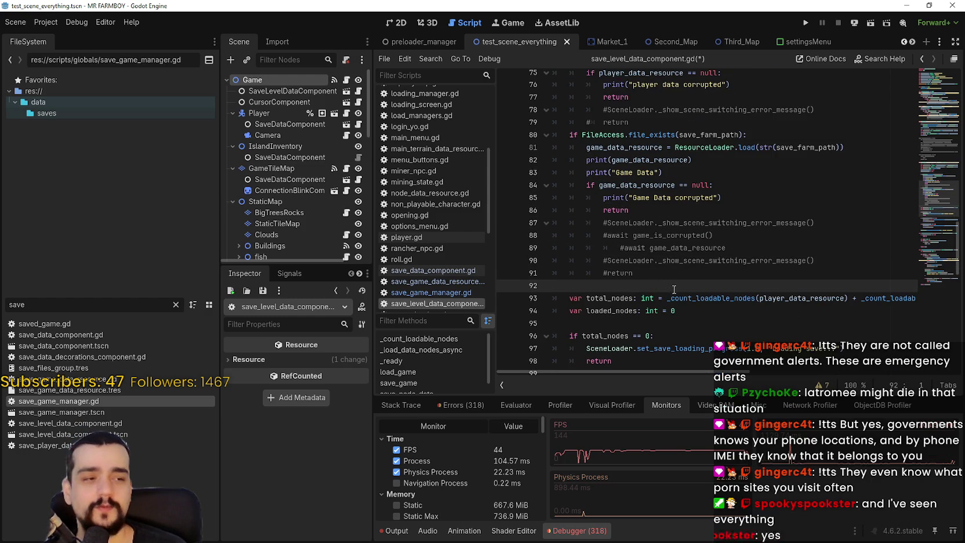
scroll(671, 287, up, 1)
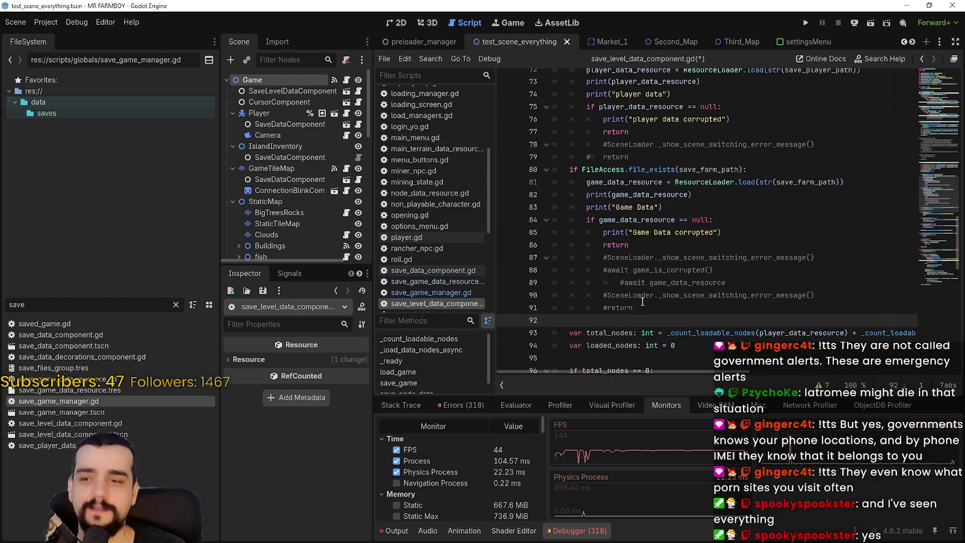
click(832, 298)
click(833, 285)
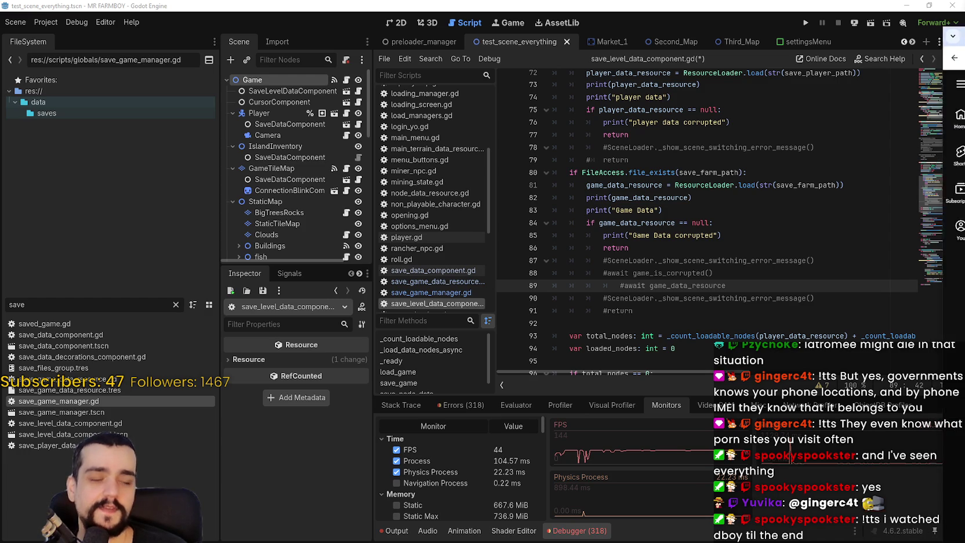
key(alt+Tab)
Step: Reload IGN's YouTube videos page to show newer uploads
drag(864, 5, 798, 22)
scroll(715, 284, down, 5)
scroll(842, 383, down, 10)
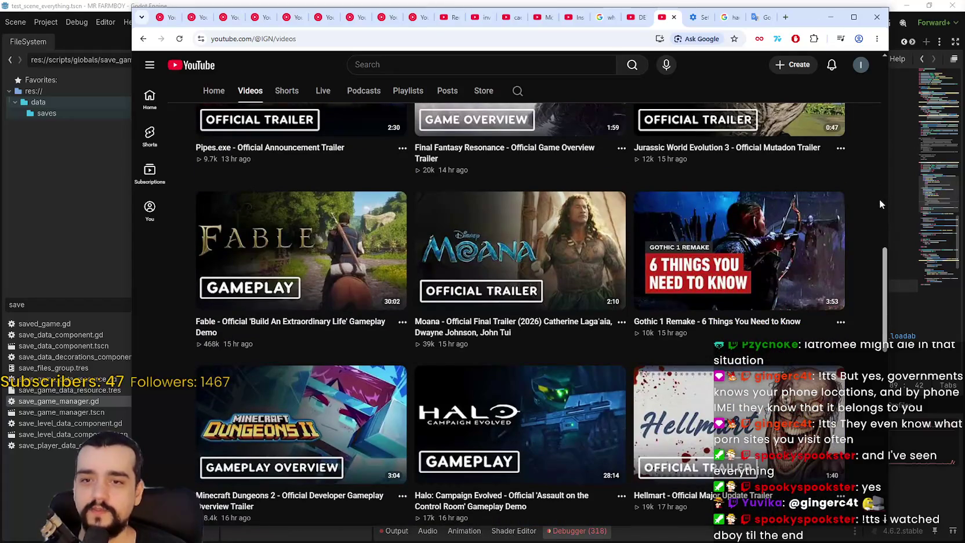
right_click(879, 199)
click(792, 241)
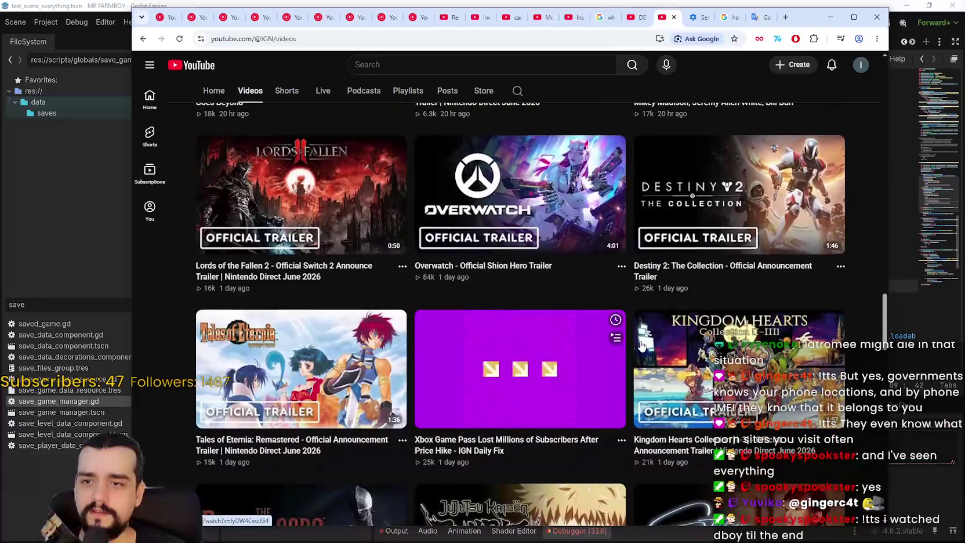
Step: Open the Jujutsu Kaisen Rumble trailer in a new background tab
scroll(724, 158, down, 6)
mouse_move(505, 376)
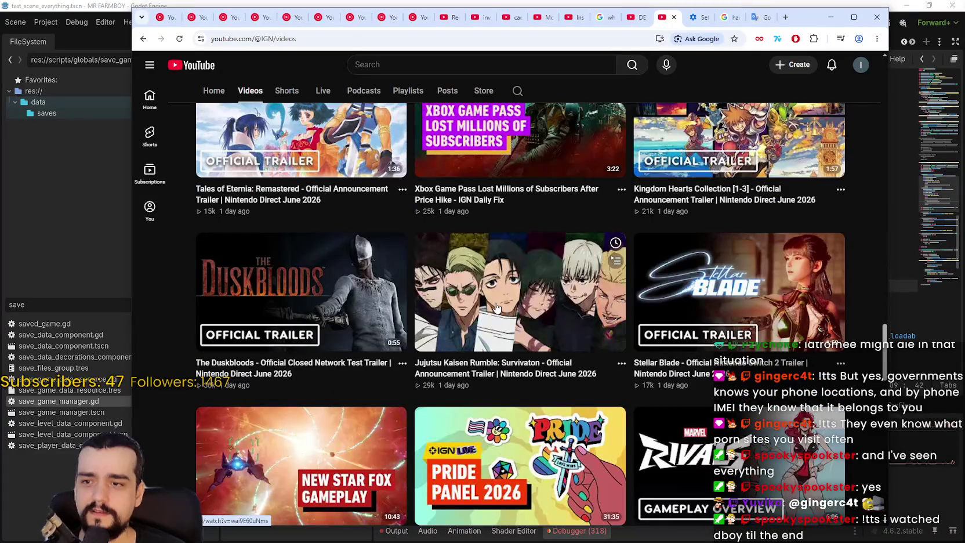
right_click(492, 376)
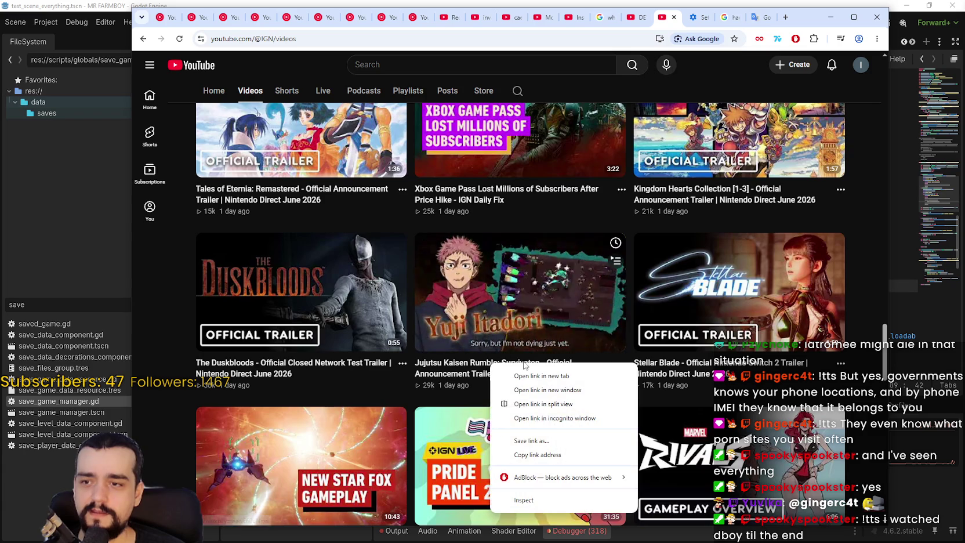
click(531, 375)
Step: Open the Zelda: Ocarina of Time trailer in a new tab and switch to it
scroll(769, 269, down, 2)
scroll(769, 268, down, 6)
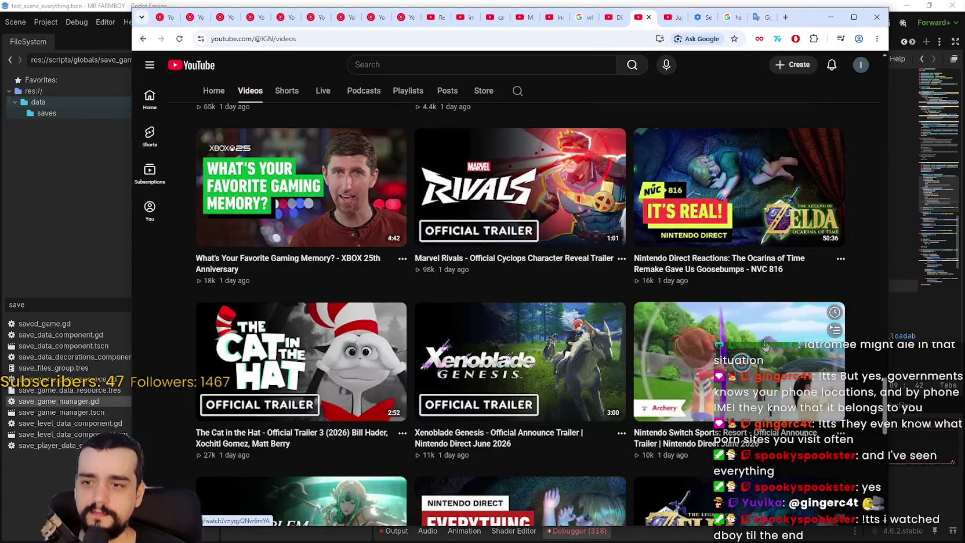
scroll(569, 394, up, 1)
scroll(545, 411, down, 4)
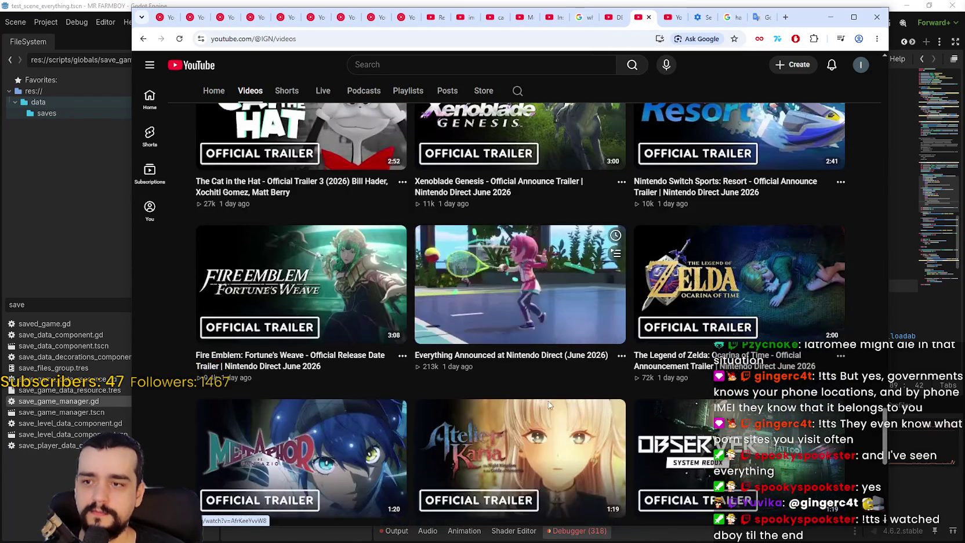
scroll(734, 219, down, 3)
right_click(734, 219)
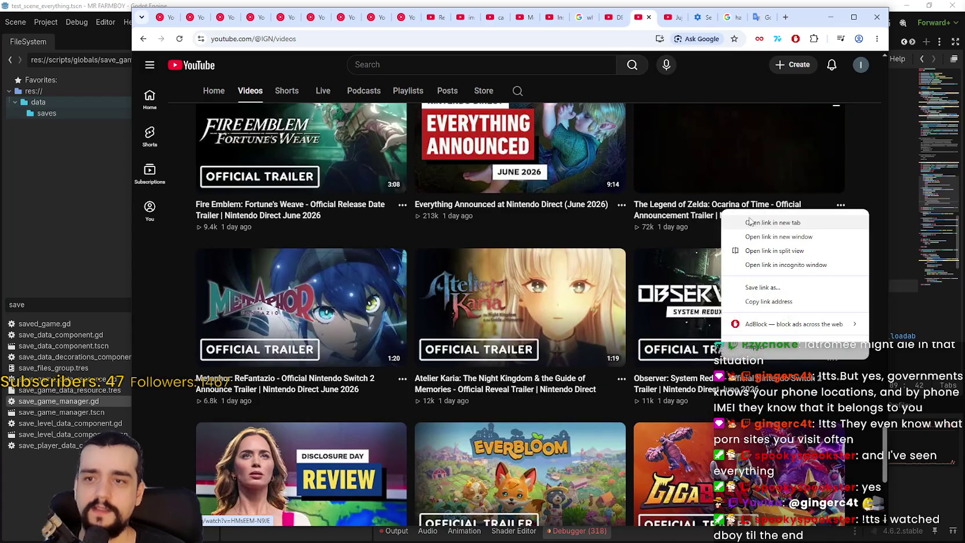
click(753, 216)
click(680, 19)
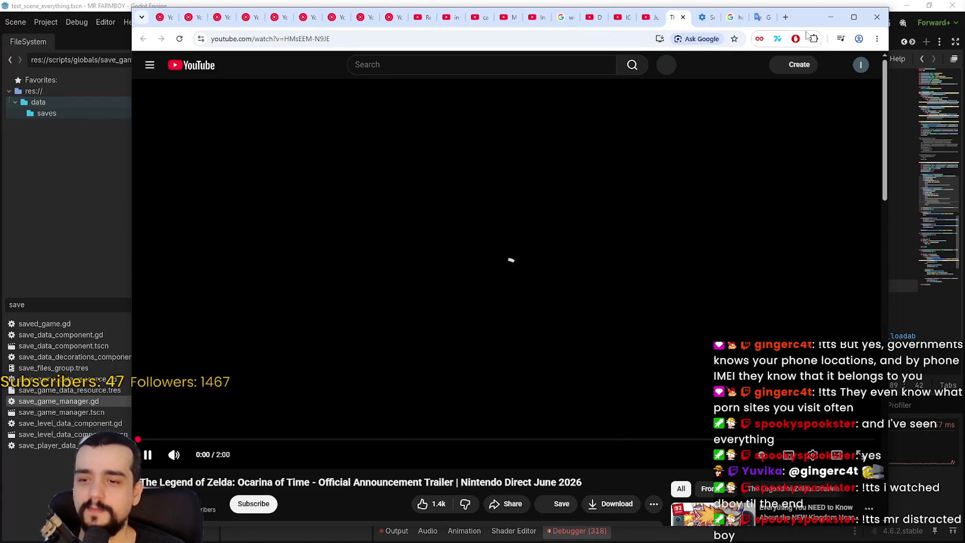
Step: Watch the Zelda: Ocarina of Time trailer, then move on to the Jujutsu Kaisen trailer's tab
drag(807, 22, 790, 21)
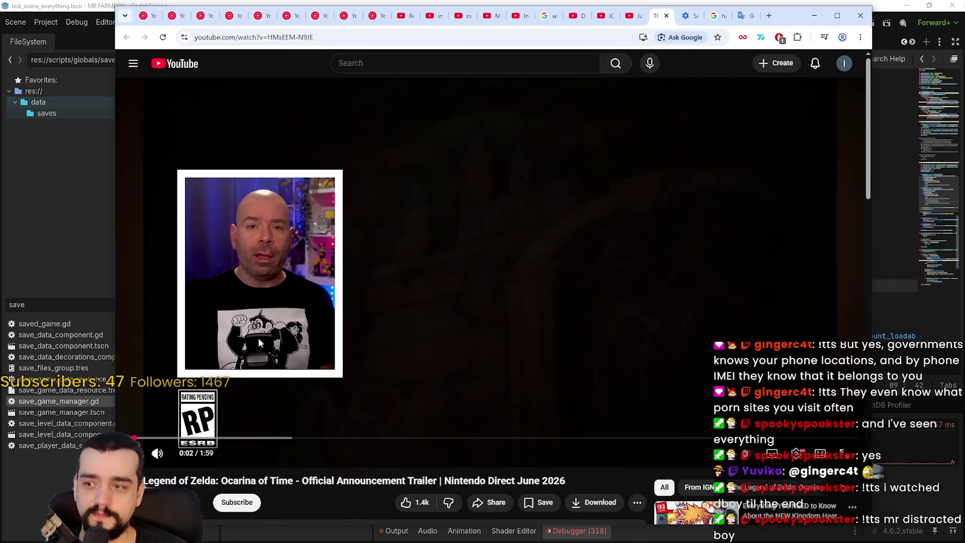
mouse_move(197, 458)
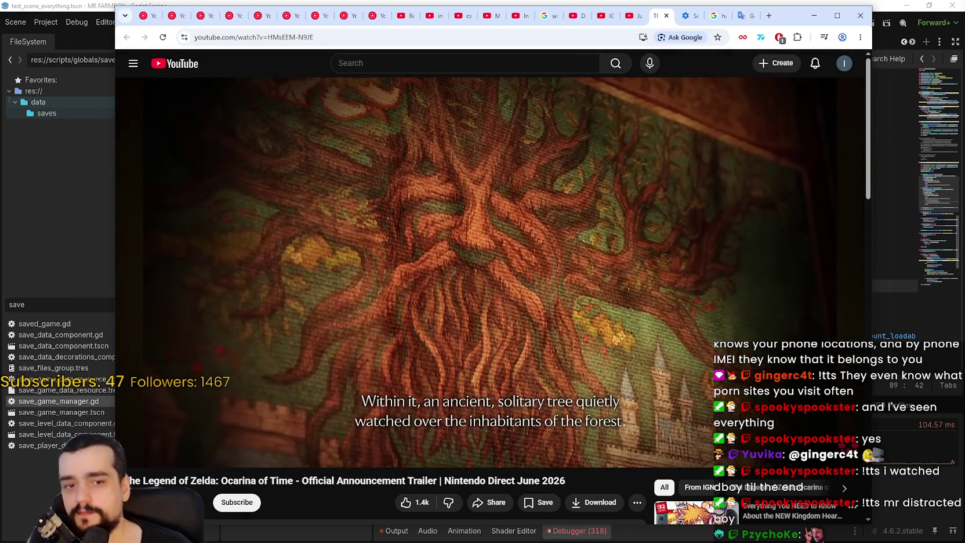
mouse_move(505, 223)
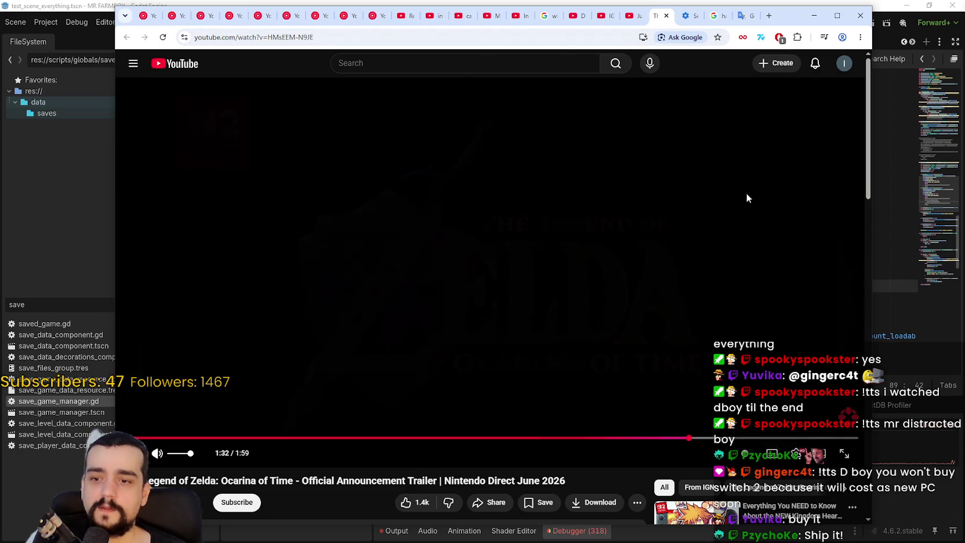
key(shift+n)
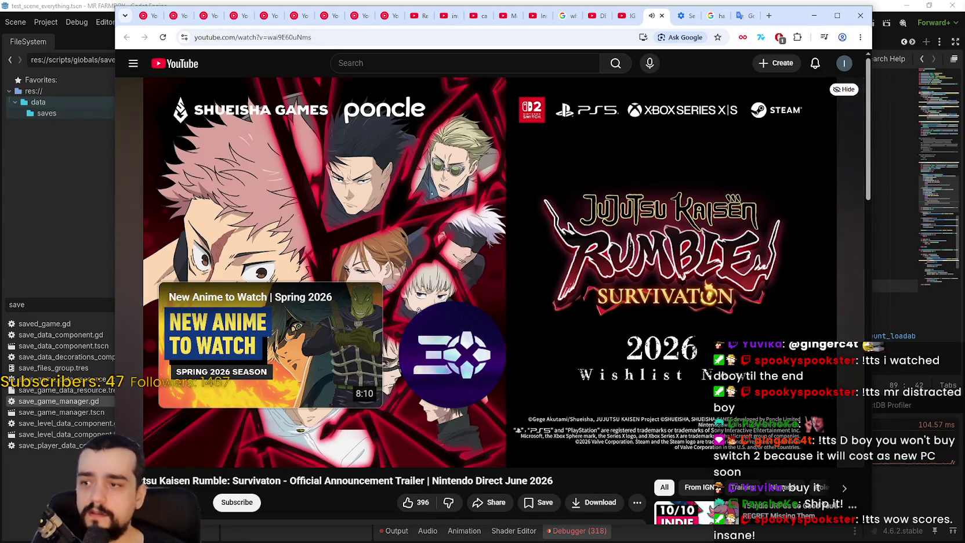
Step: Seek the Jujutsu Kaisen Rumble trailer from its end card back to the gameplay at 0:13
mouse_move(273, 443)
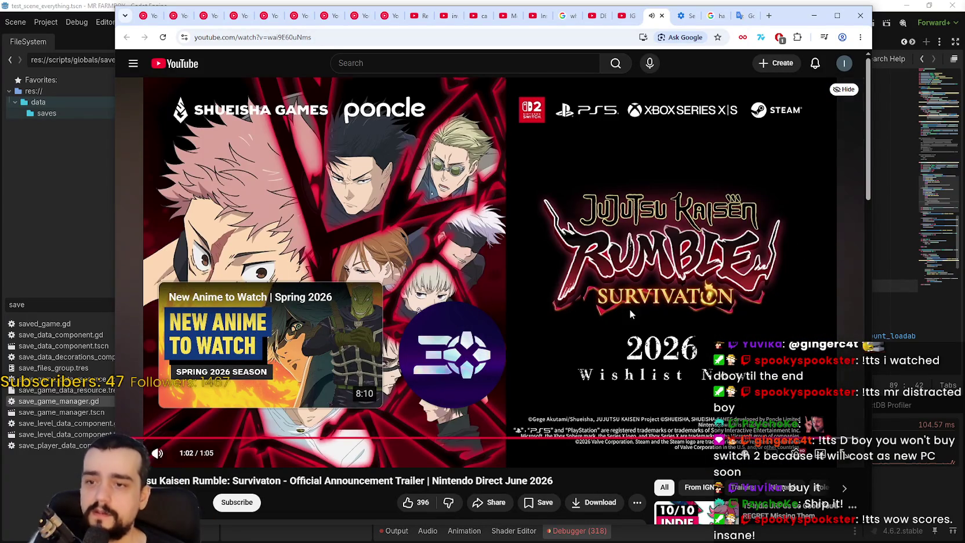
click(270, 440)
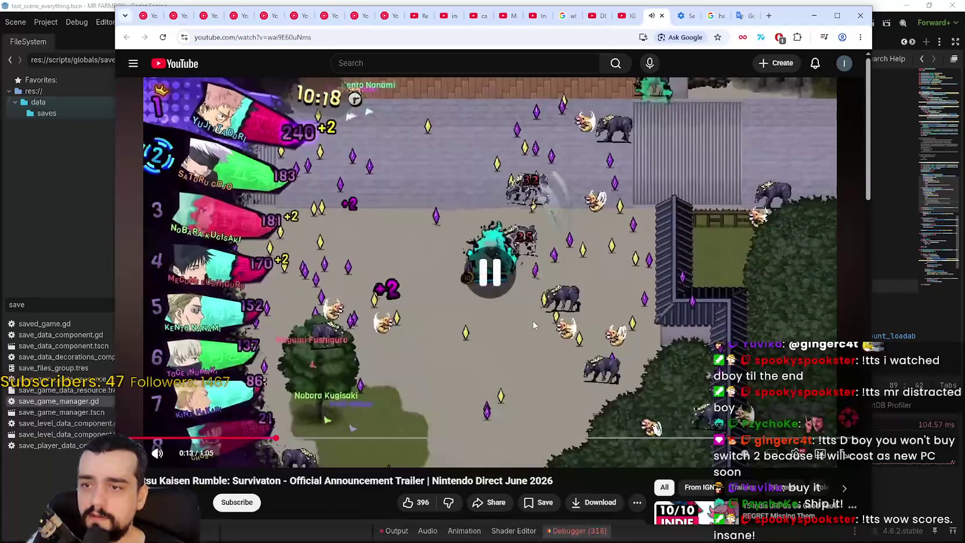
Step: Make the trailer full screen and step through it to the 8-Player Battle Royale montage, leaving it playing
double_click(574, 262)
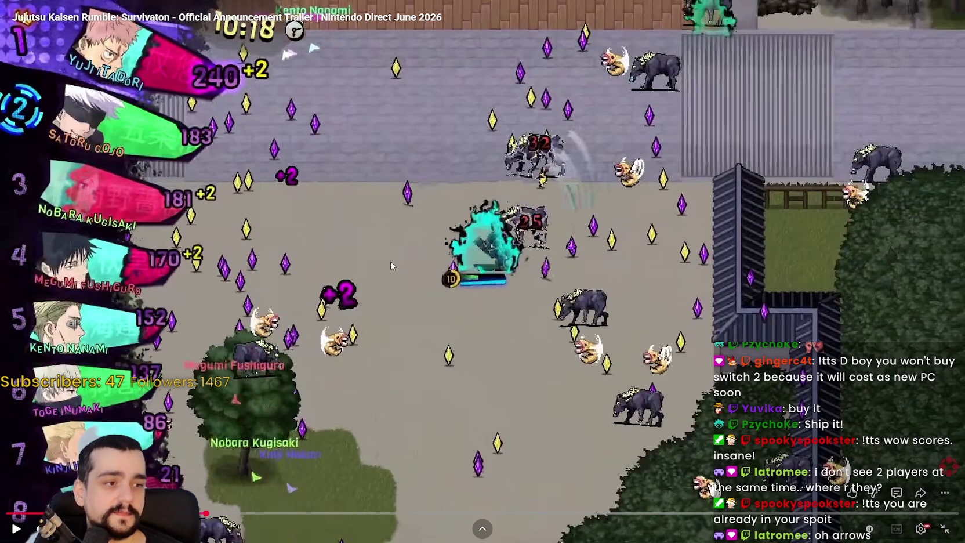
click(440, 327)
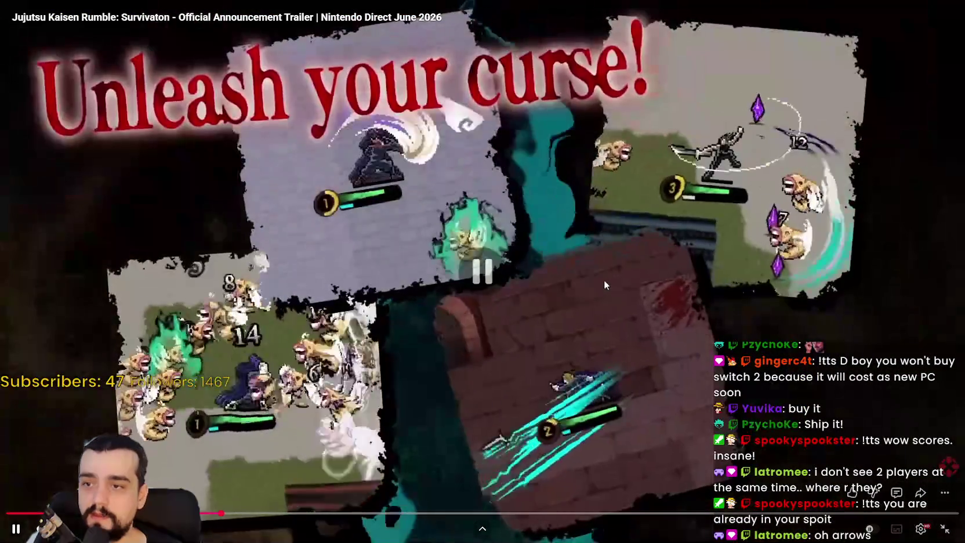
click(439, 178)
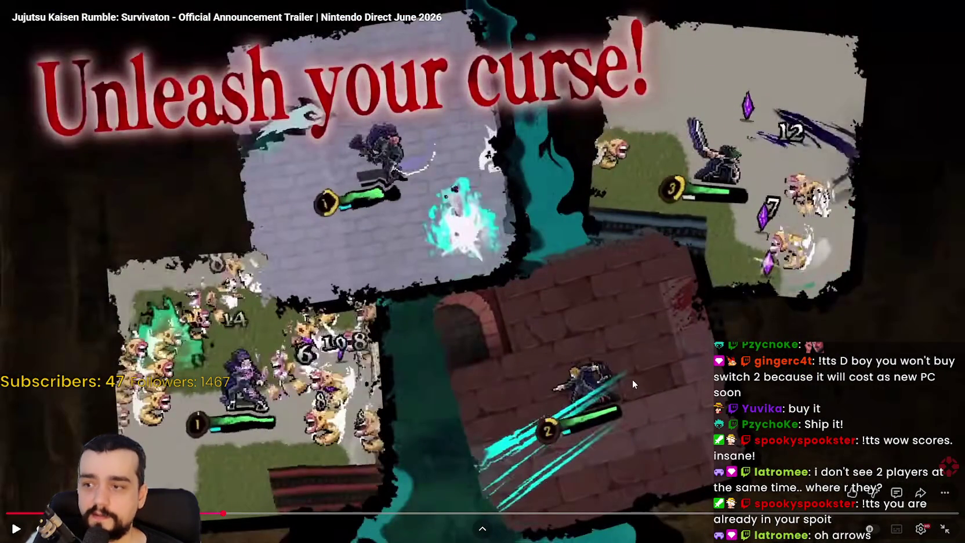
click(620, 330)
click(620, 329)
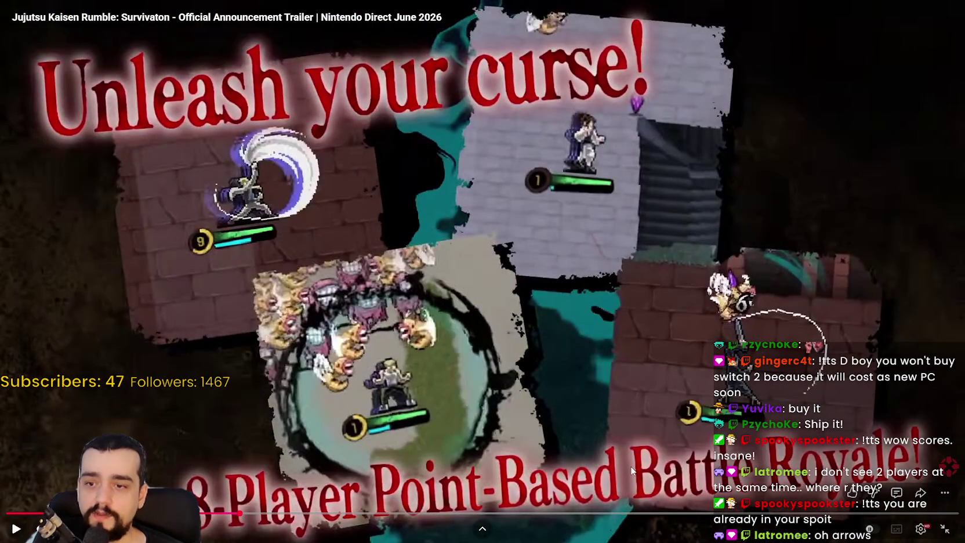
click(441, 221)
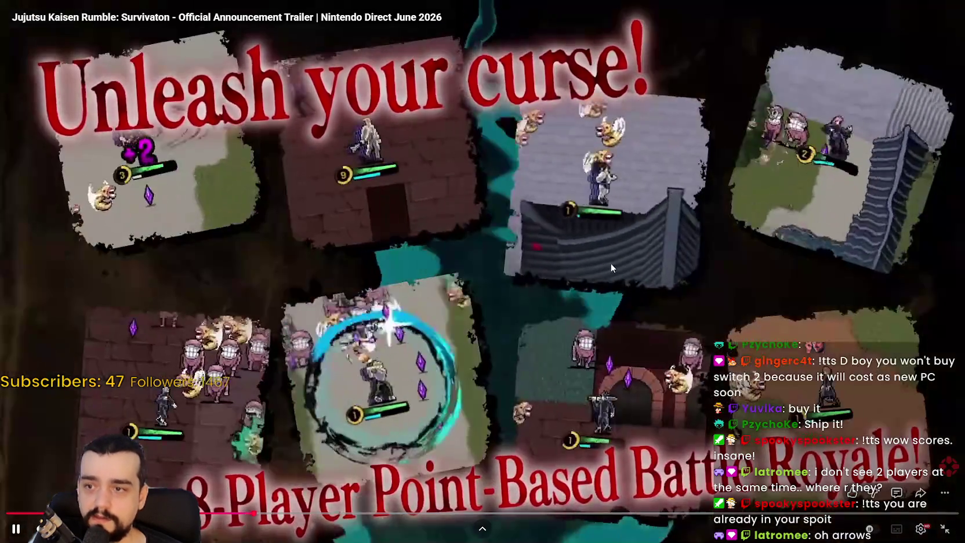
click(592, 226)
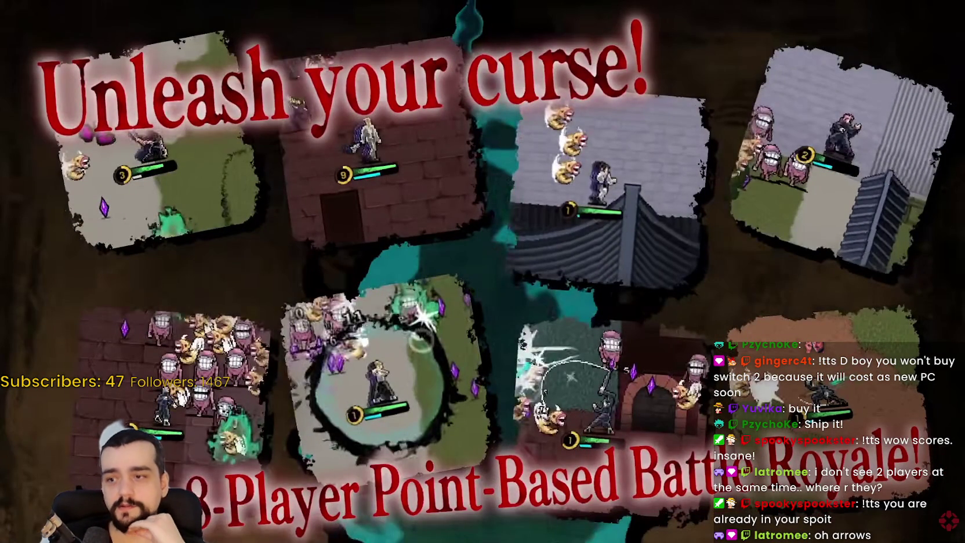
mouse_move(591, 220)
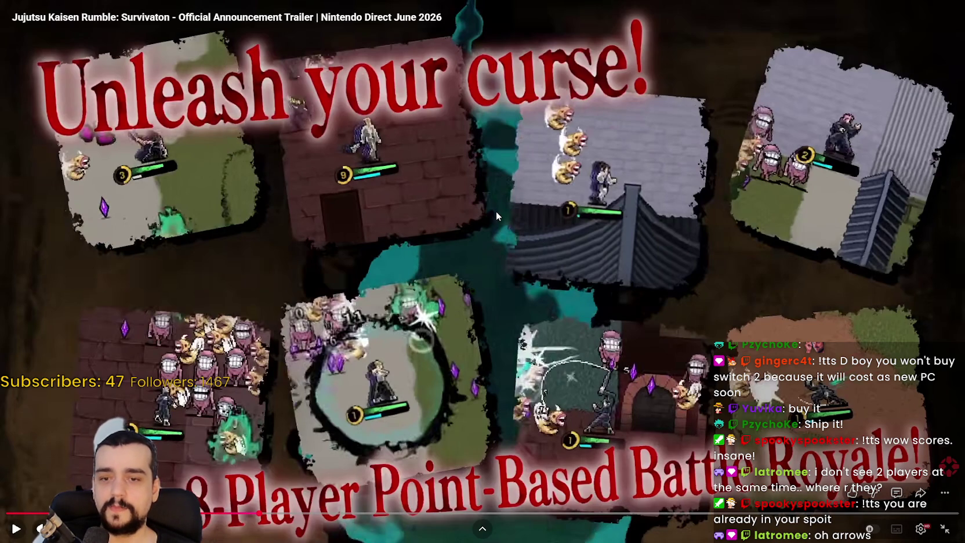
click(558, 221)
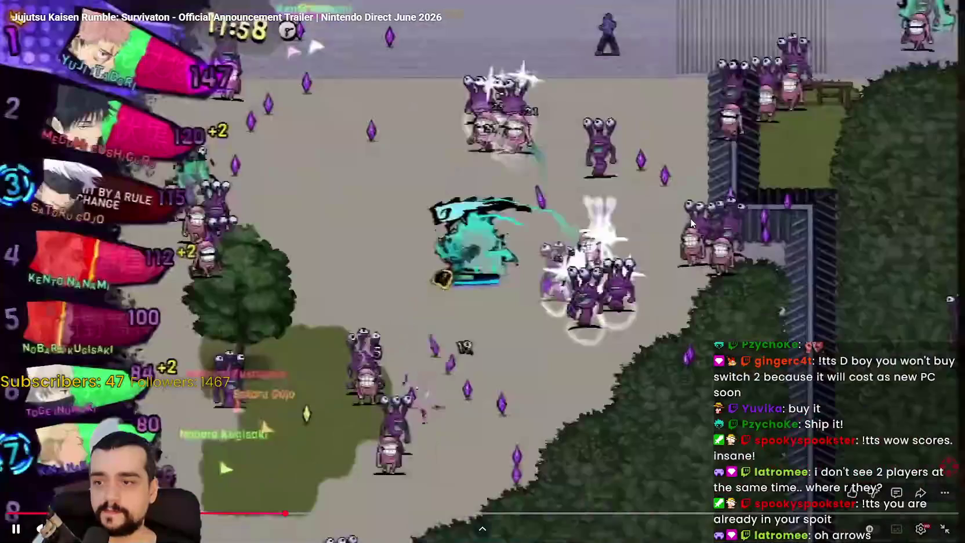
Step: Step the trailer past the Megumi Fushiguro and level-up scenes, pausing on the Rule Change screen
click(671, 215)
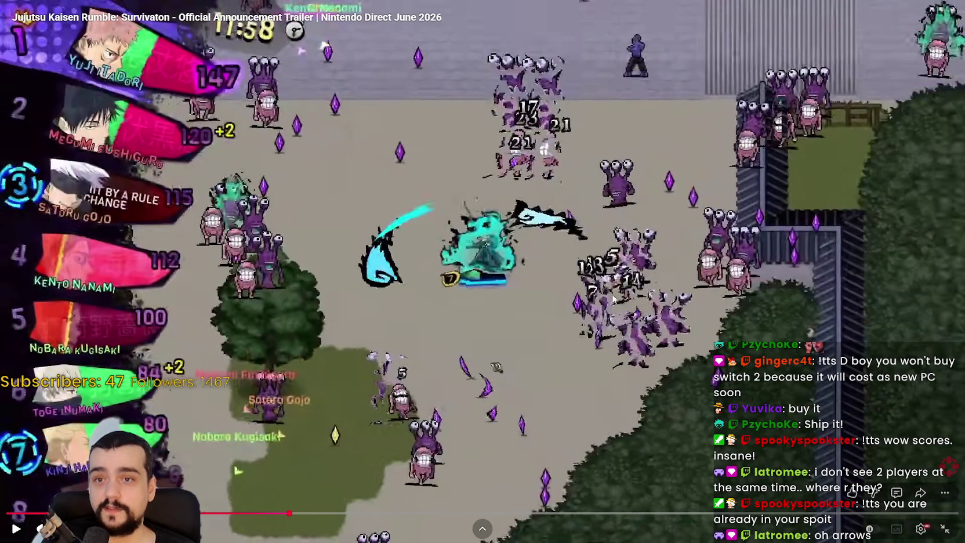
click(620, 306)
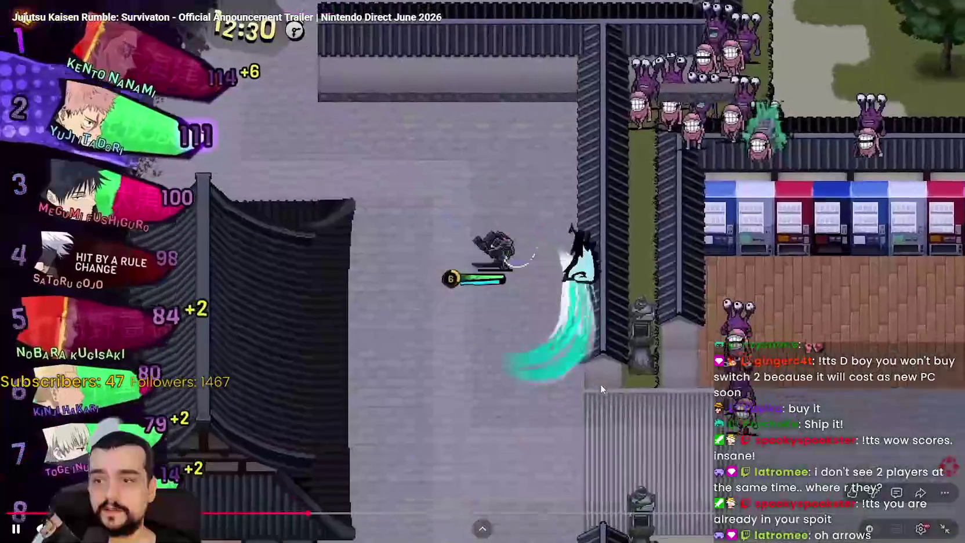
click(600, 384)
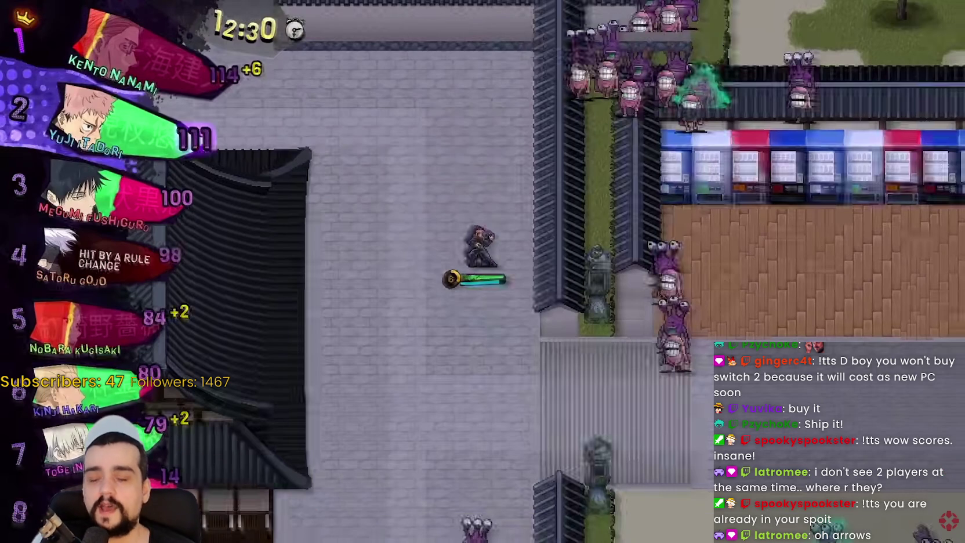
click(146, 342)
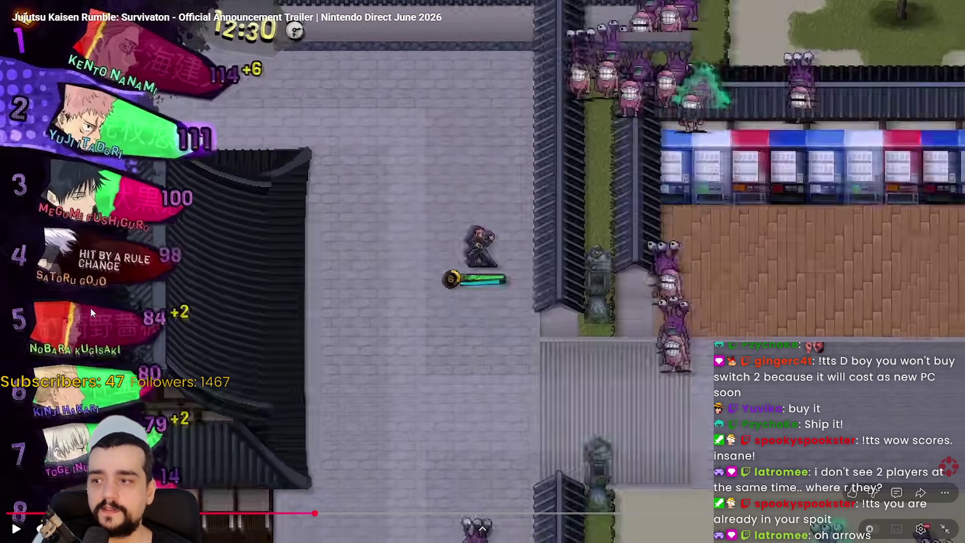
click(706, 325)
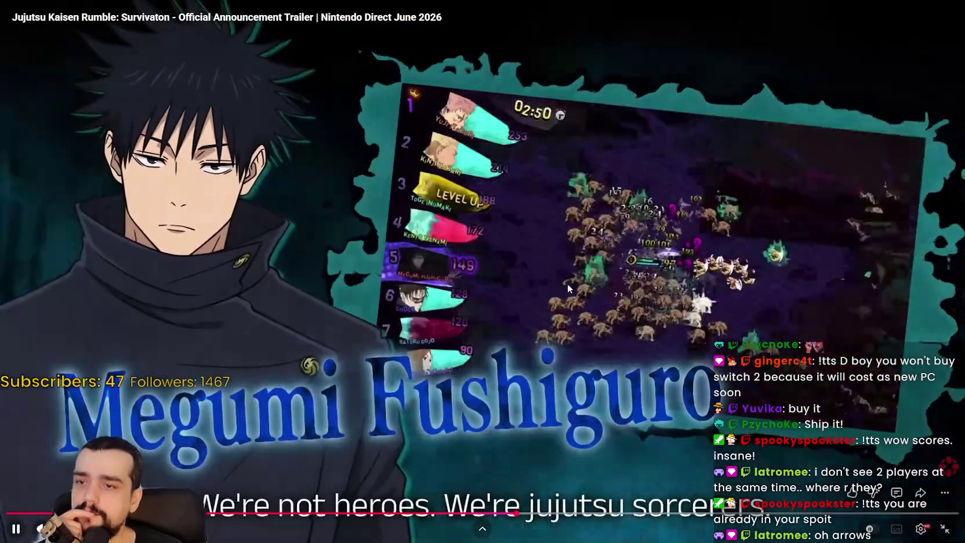
click(733, 258)
click(693, 256)
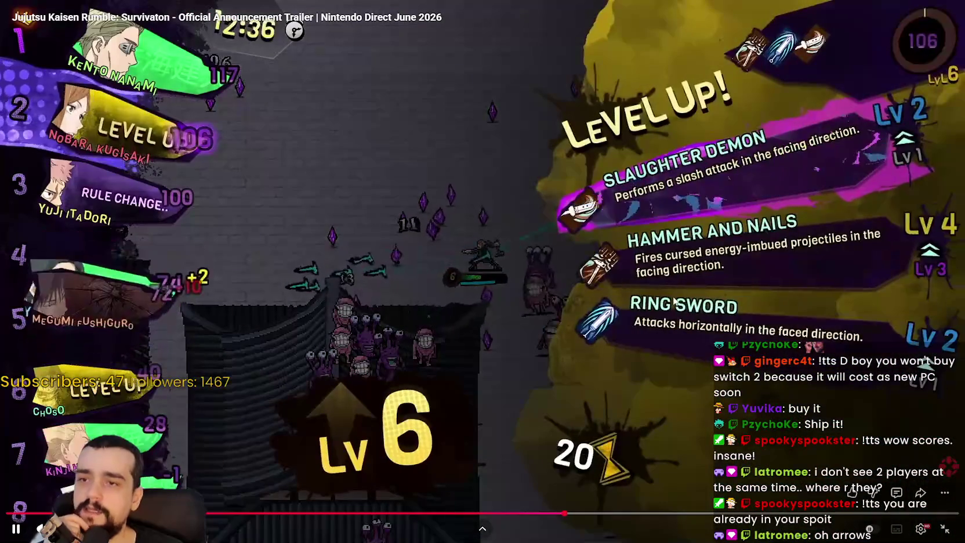
click(673, 293)
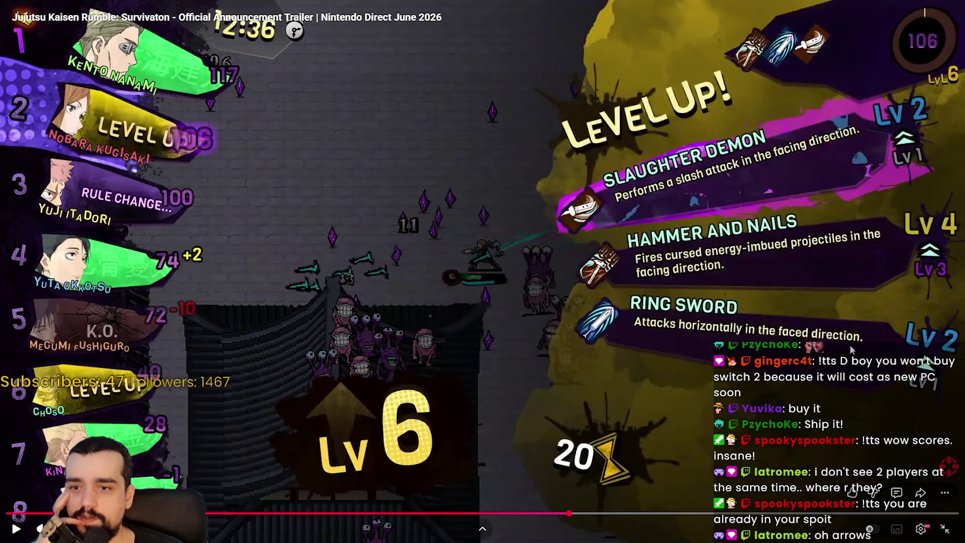
click(806, 355)
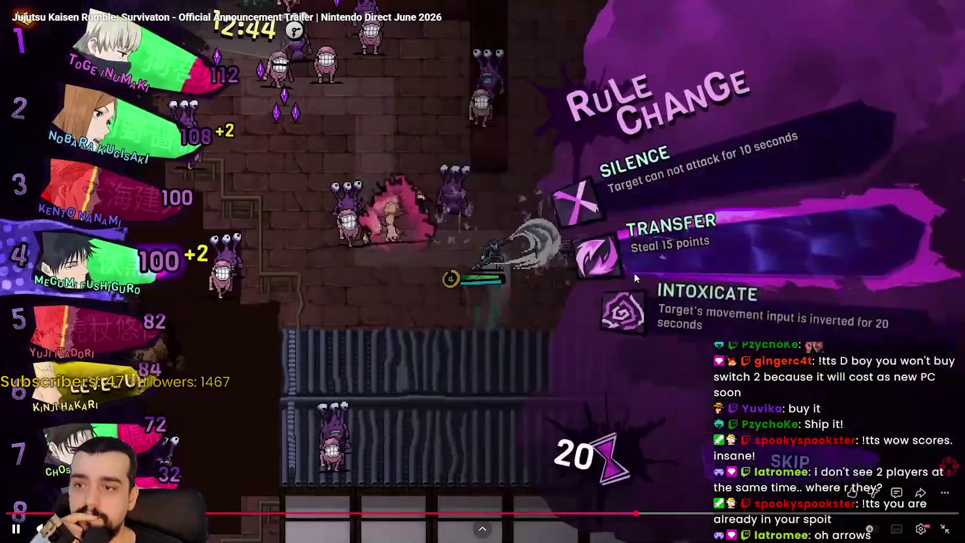
click(627, 237)
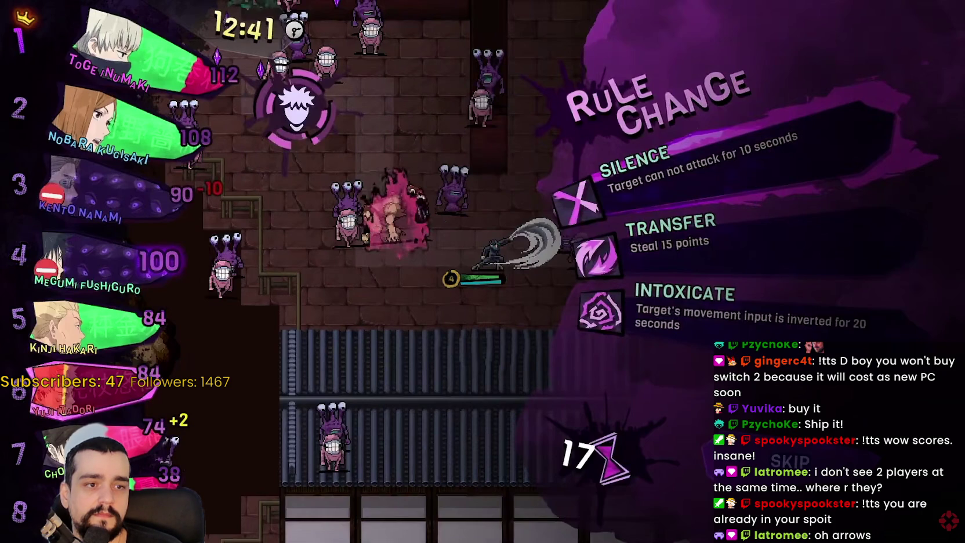
Step: Switch to Chrome's bleach Shinji image results, leaving the trailer on Rule Change
key(alt+Tab)
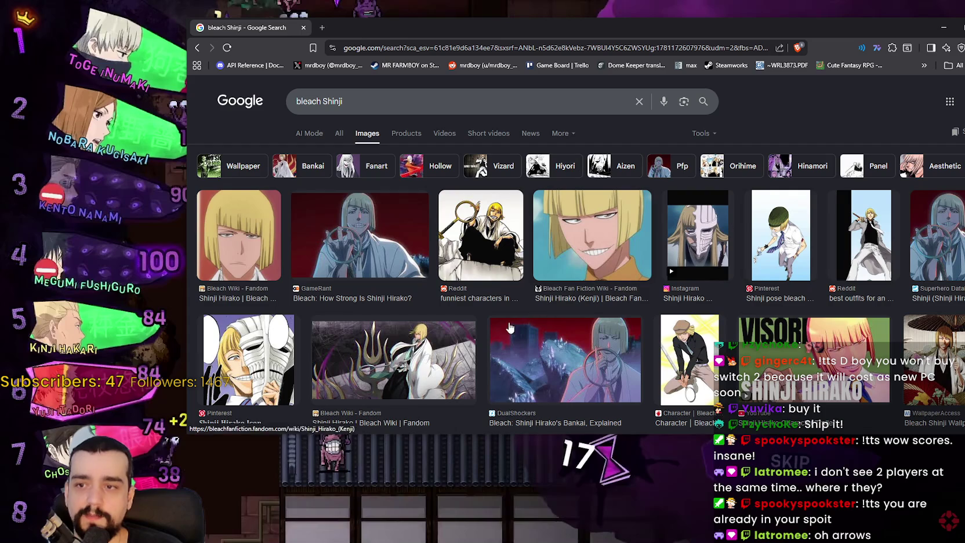
Step: Preview the DualShockers, Reddit and Bleach Wiki Shinji images, then resume the trailer
click(603, 355)
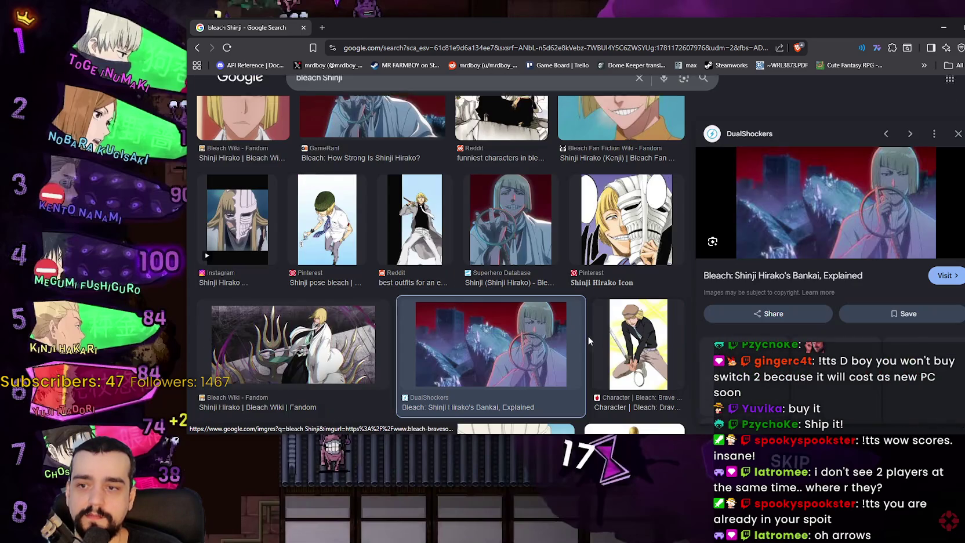
scroll(538, 226, up, 2)
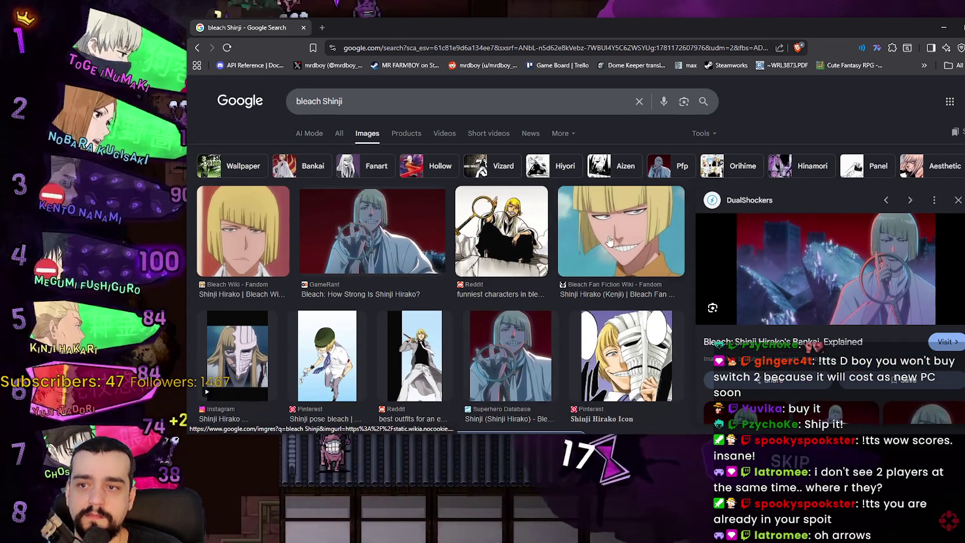
click(487, 238)
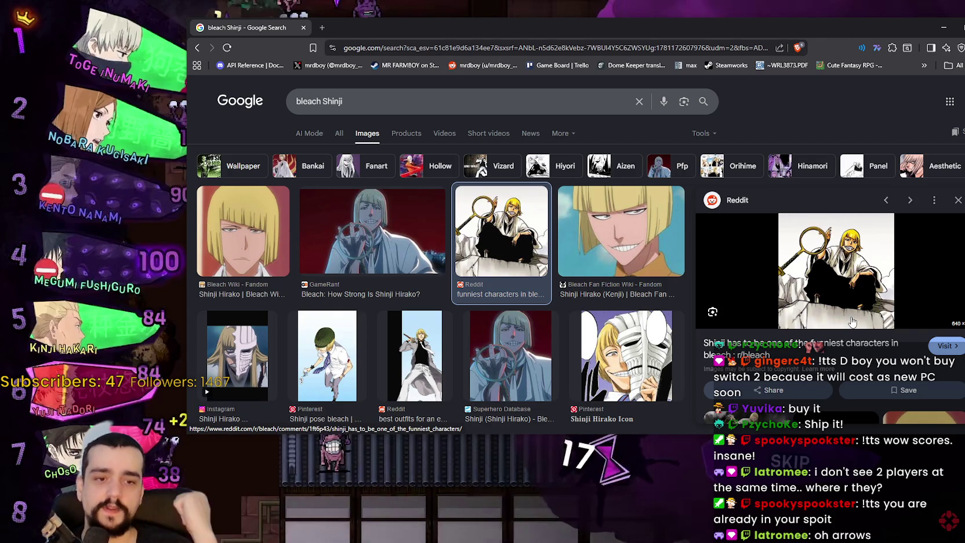
scroll(406, 287, down, 1)
scroll(390, 315, down, 1)
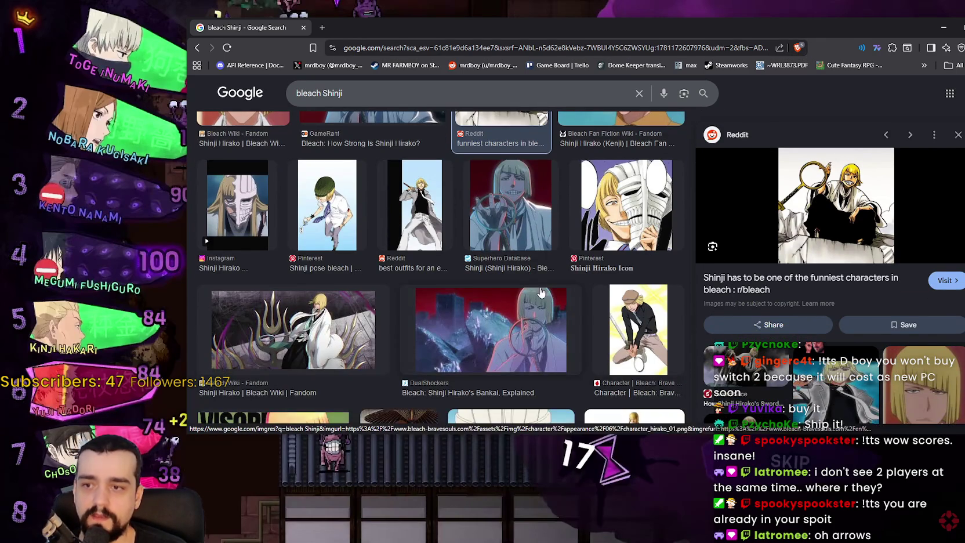
scroll(498, 322, down, 3)
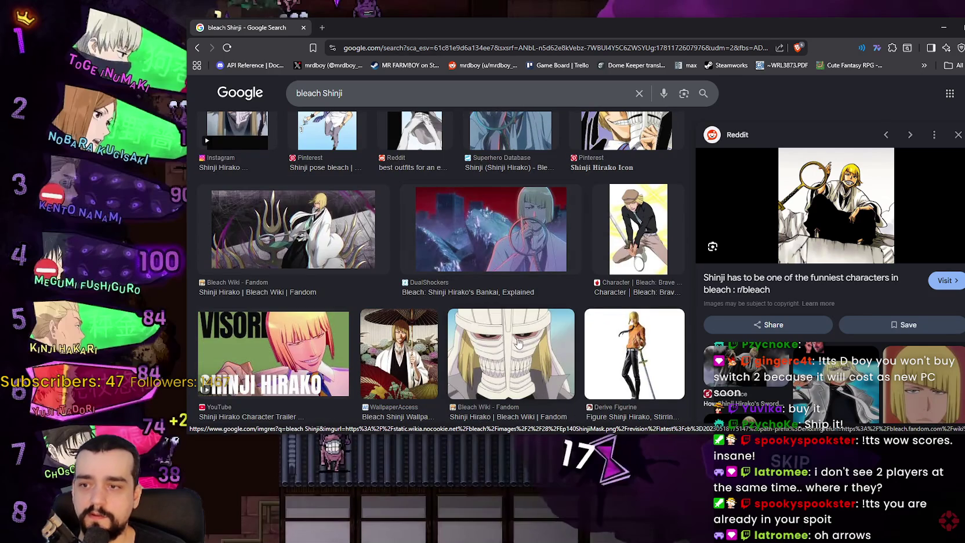
click(516, 341)
scroll(487, 277, up, 3)
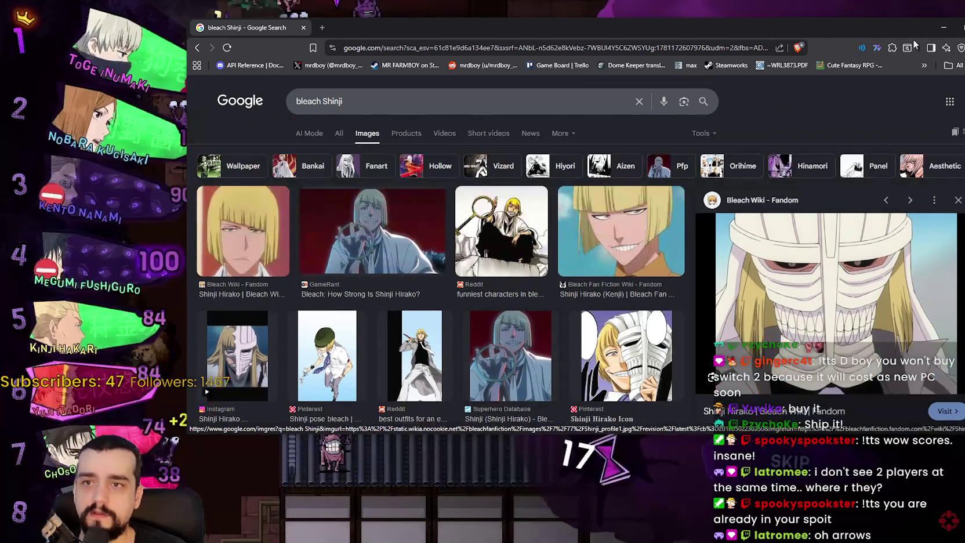
key(alt+Tab)
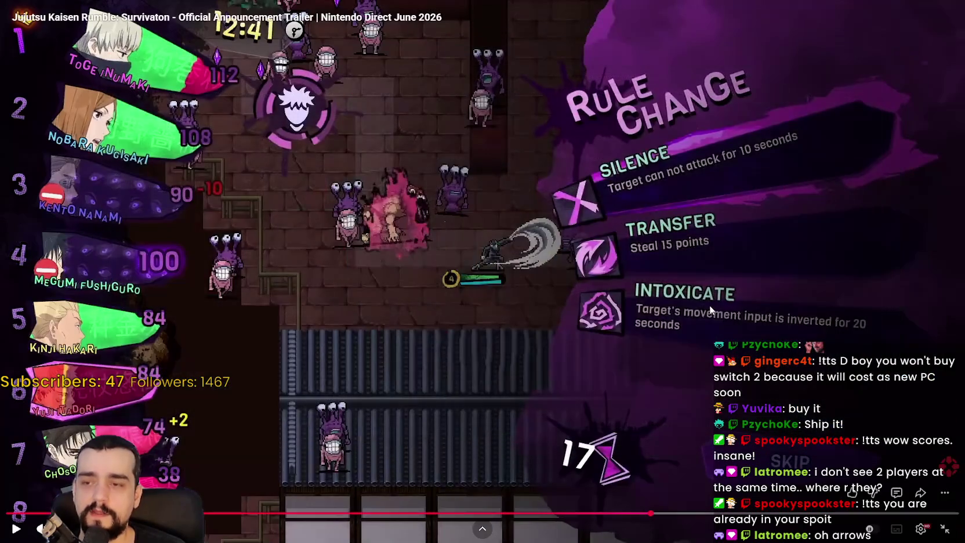
click(709, 305)
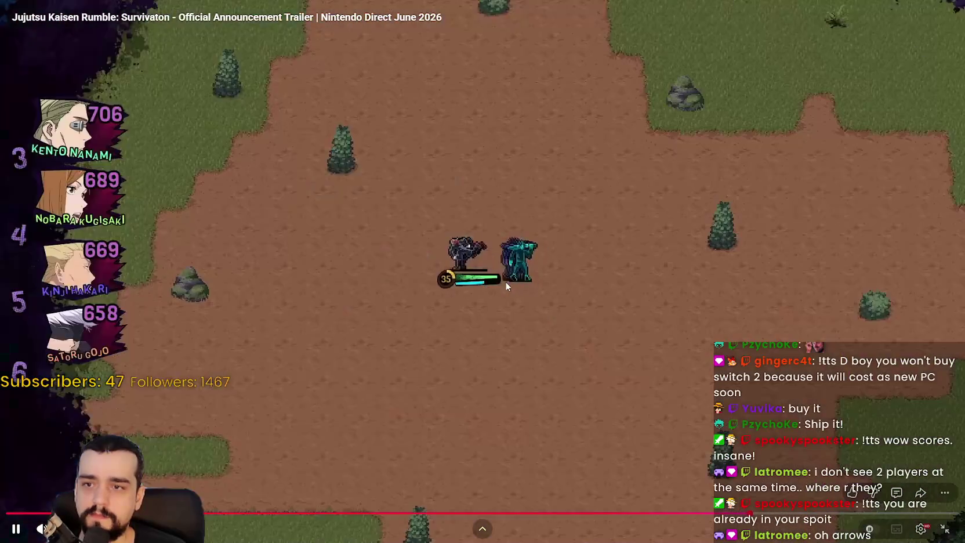
click(494, 295)
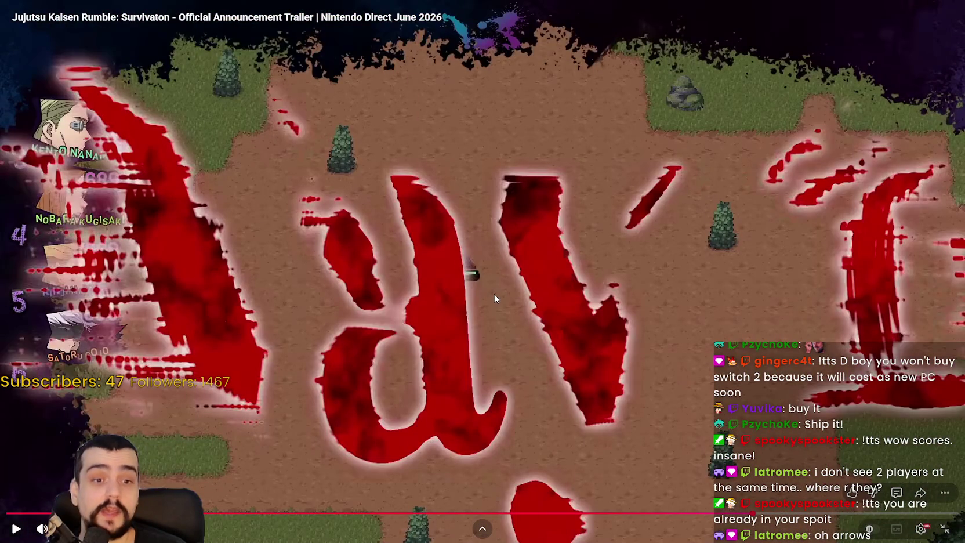
click(221, 131)
click(429, 238)
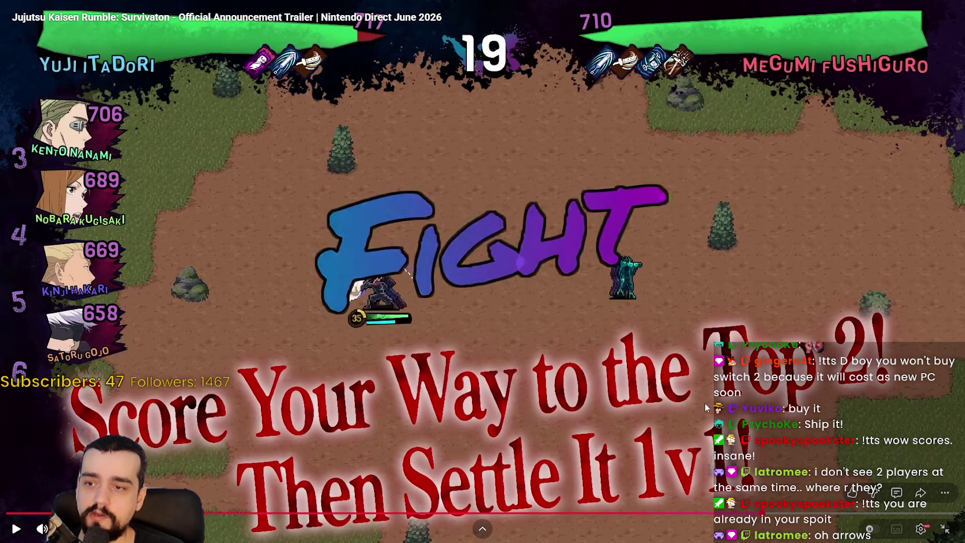
click(465, 358)
click(606, 294)
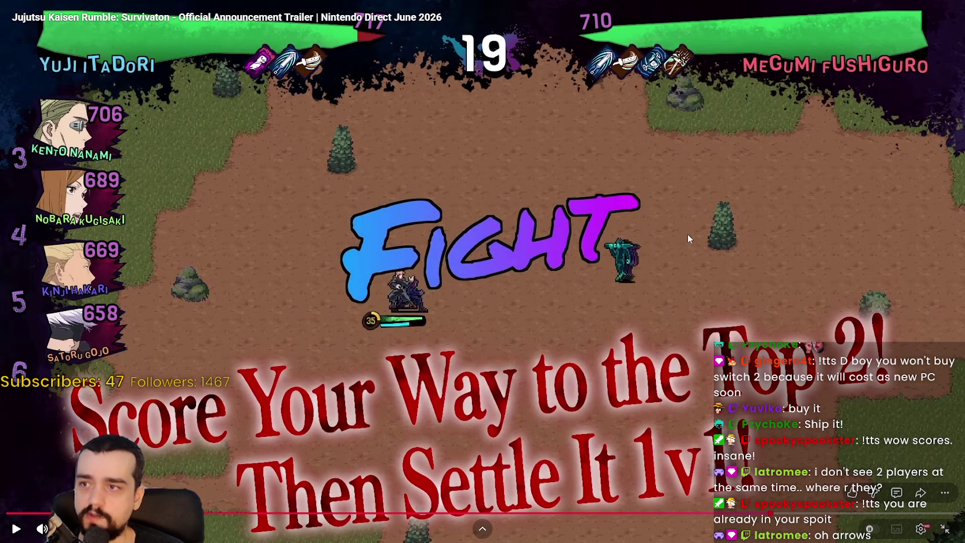
click(635, 347)
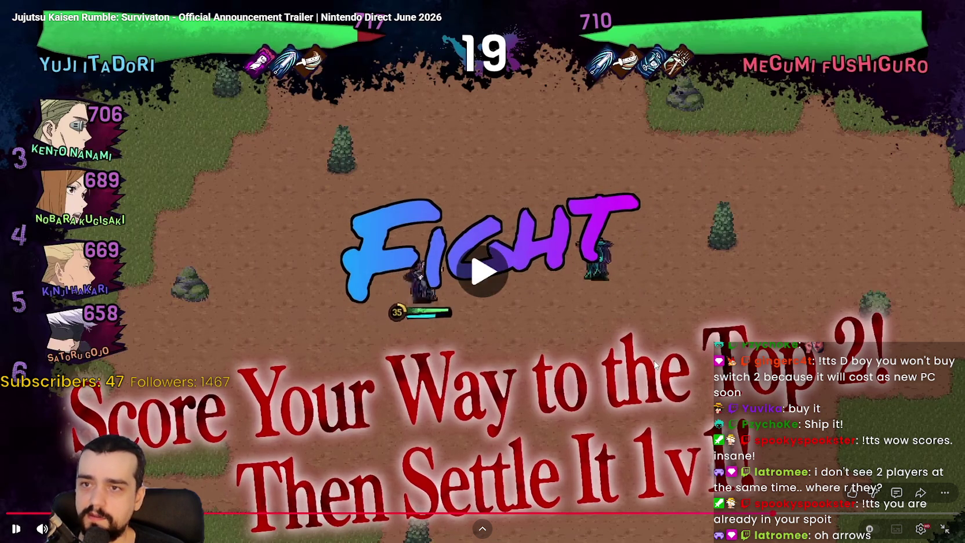
click(580, 333)
click(580, 332)
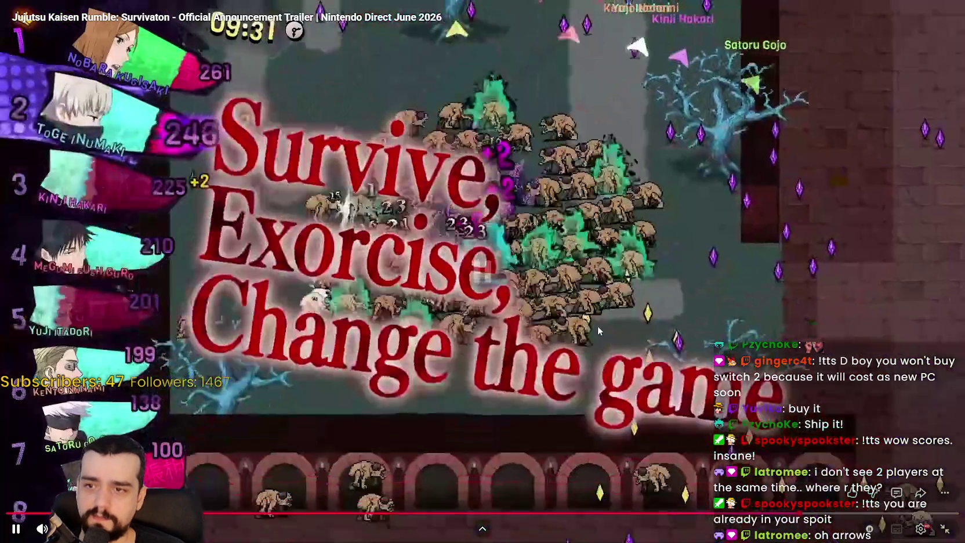
click(586, 287)
click(561, 294)
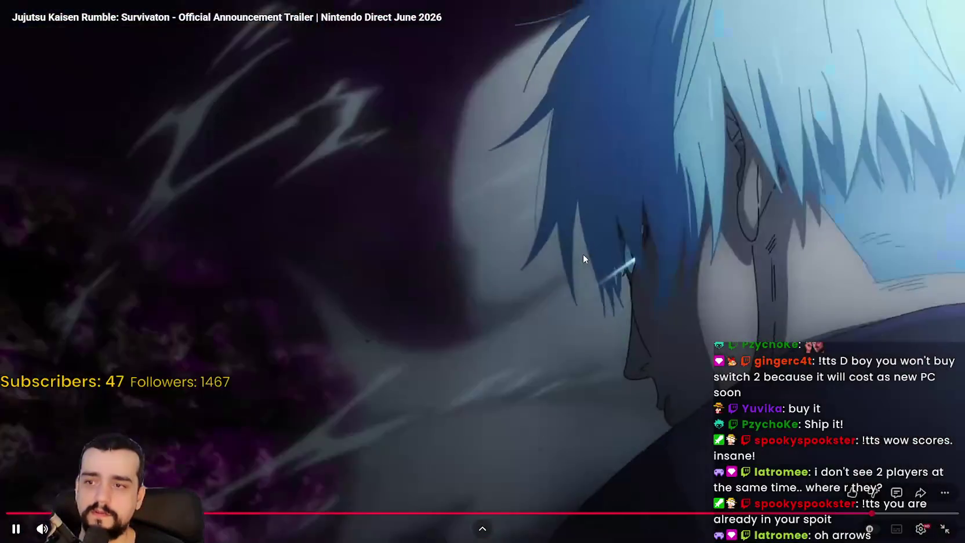
key(Escape)
Step: Pause the trailer at 1:00, scroll the comments, and bring up the game's Steam store page
click(465, 260)
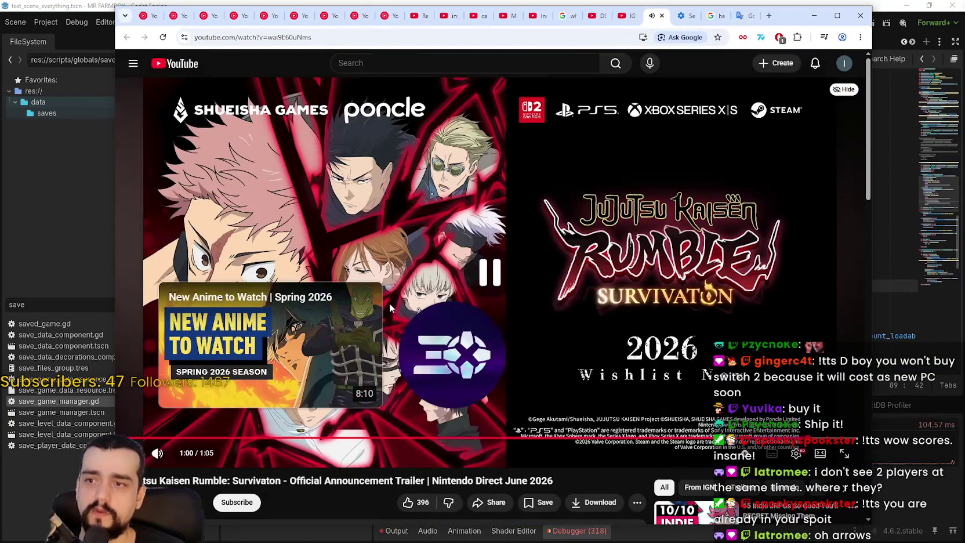
scroll(432, 410, down, 3)
scroll(563, 490, up, 3)
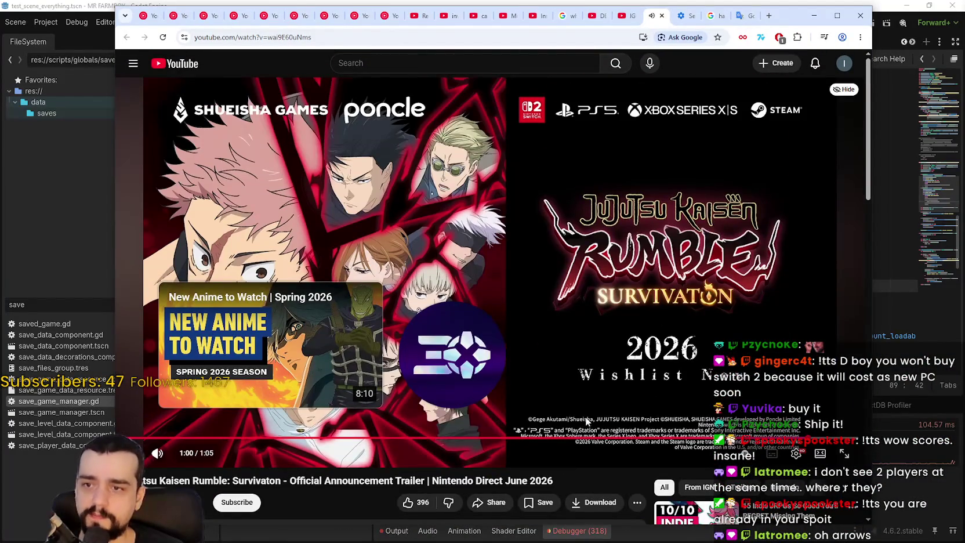
scroll(590, 421, down, 10)
scroll(296, 367, down, 5)
scroll(348, 377, up, 10)
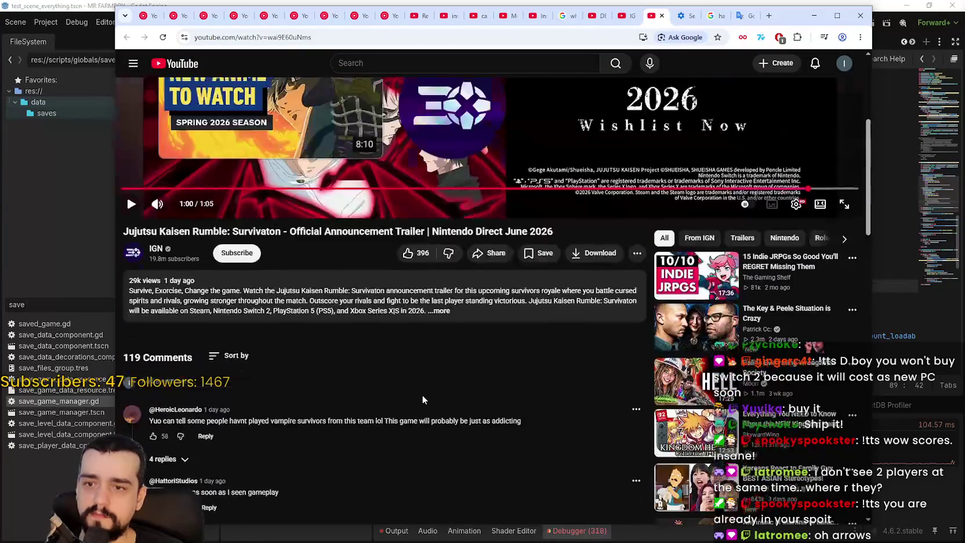
scroll(423, 396, up, 4)
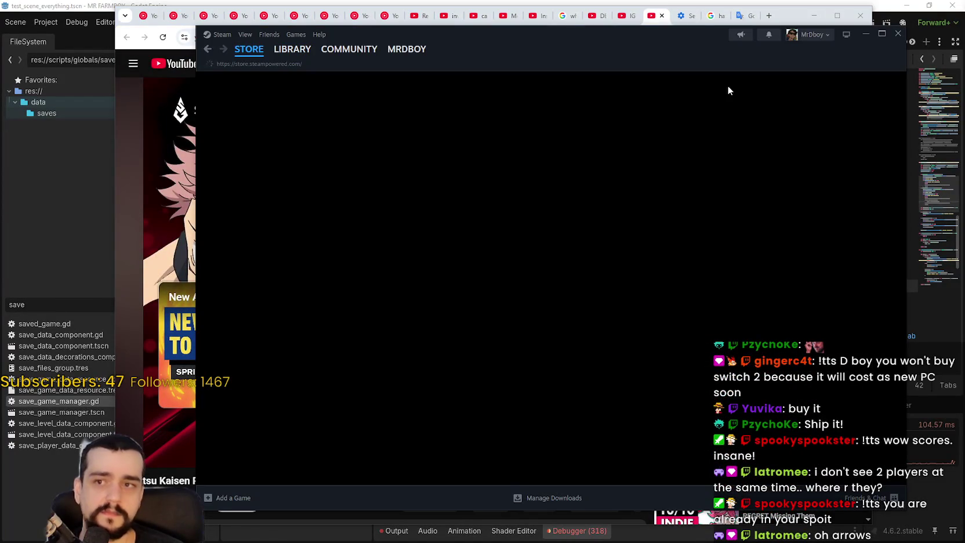
drag(607, 46, 964, 45)
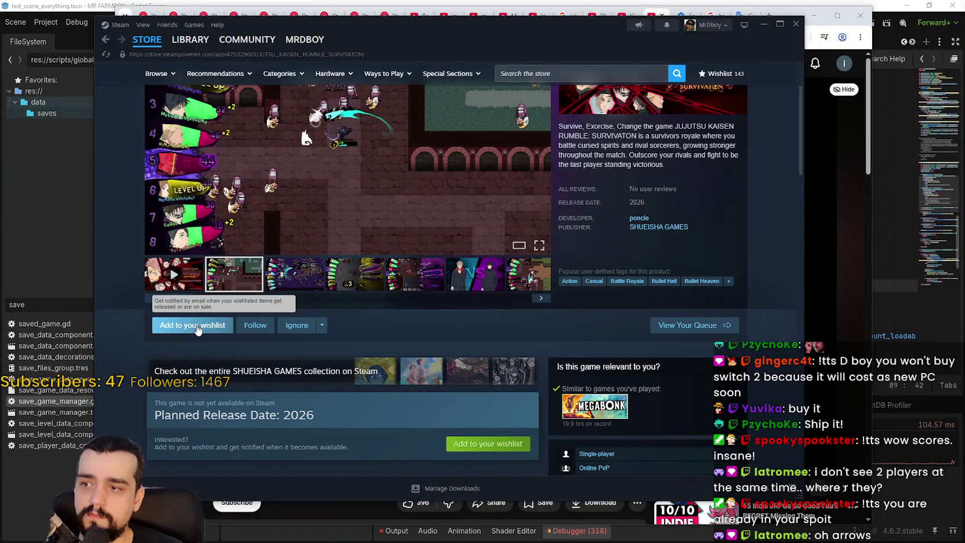
Step: Wishlist JUJUTSU KAISEN RUMBLE: SURVIVATON and bring up poncle's developer game listing
click(194, 325)
scroll(621, 307, up, 2)
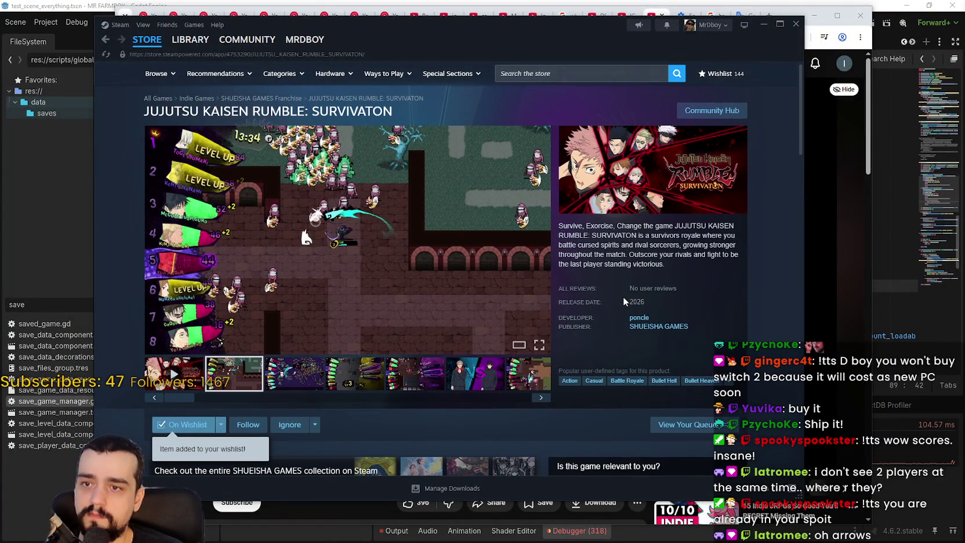
click(647, 321)
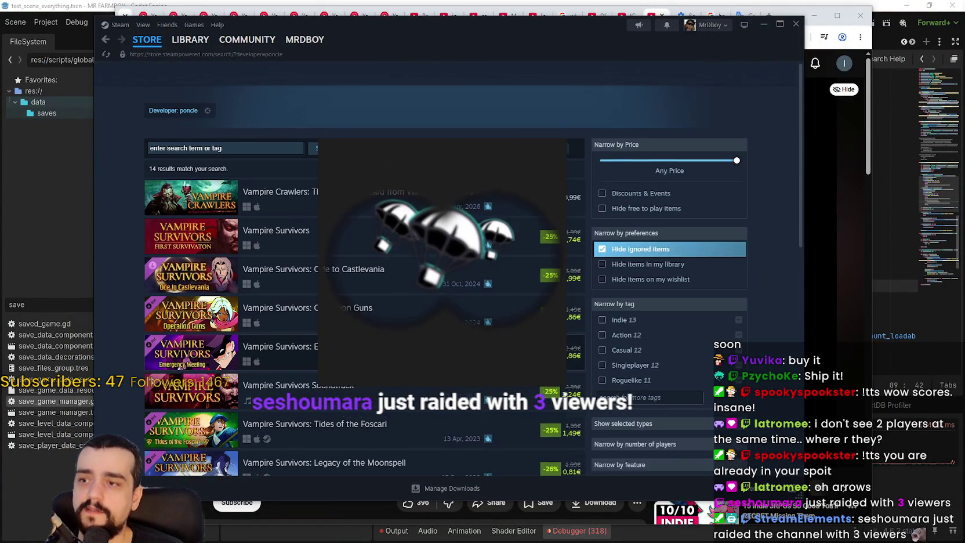
scroll(465, 302, down, 5)
scroll(466, 301, up, 6)
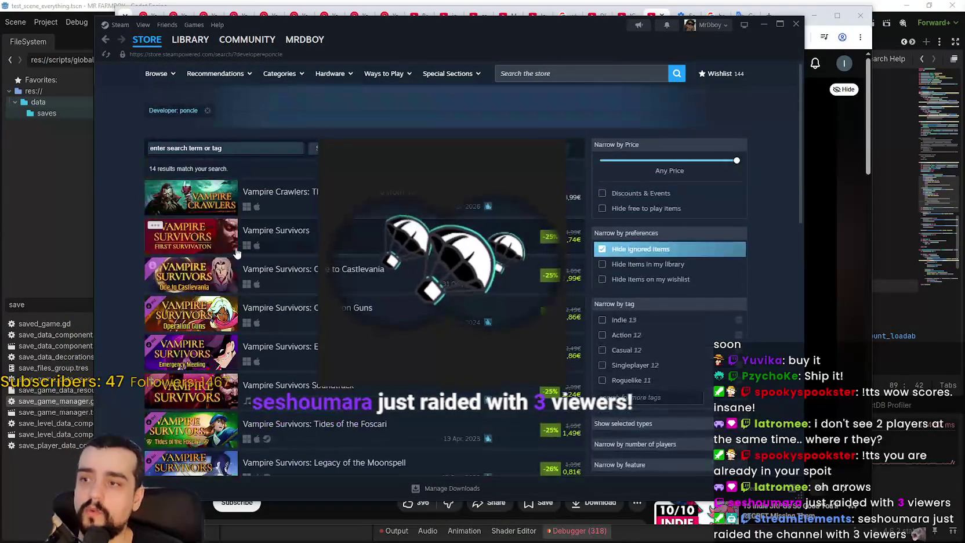
Step: Browse the Vampire Survivors store page, including its third screenshot
mouse_move(205, 241)
click(294, 232)
scroll(641, 378, down, 3)
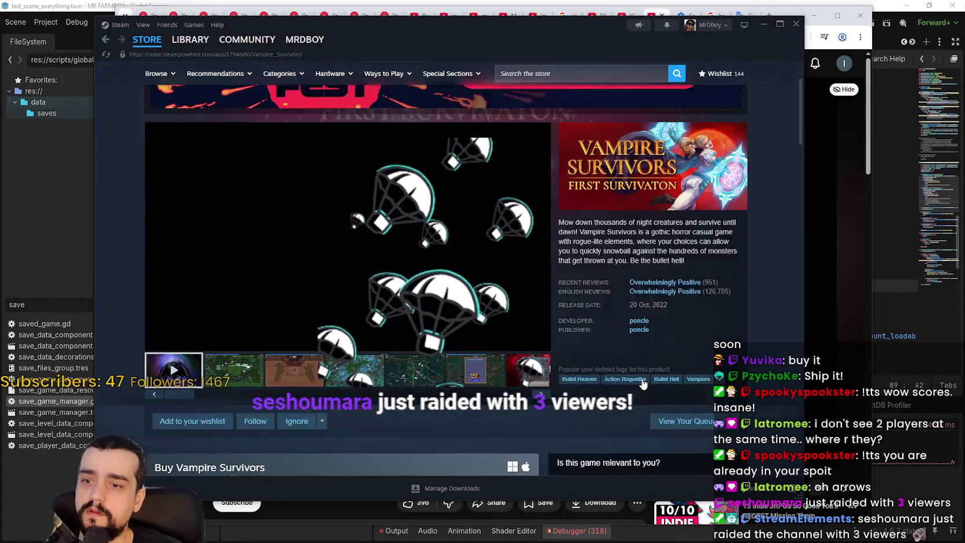
scroll(666, 304, up, 3)
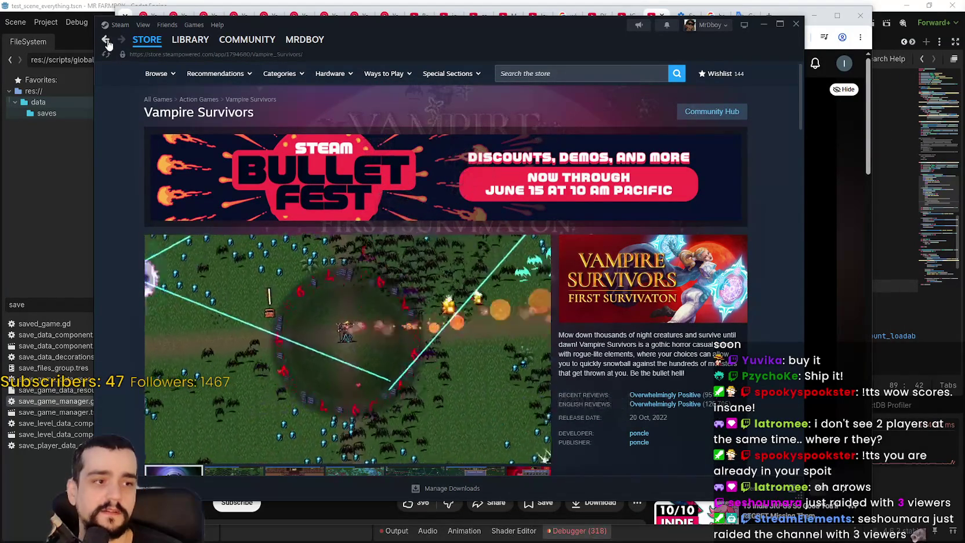
scroll(261, 290, down, 3)
click(298, 337)
scroll(633, 301, up, 2)
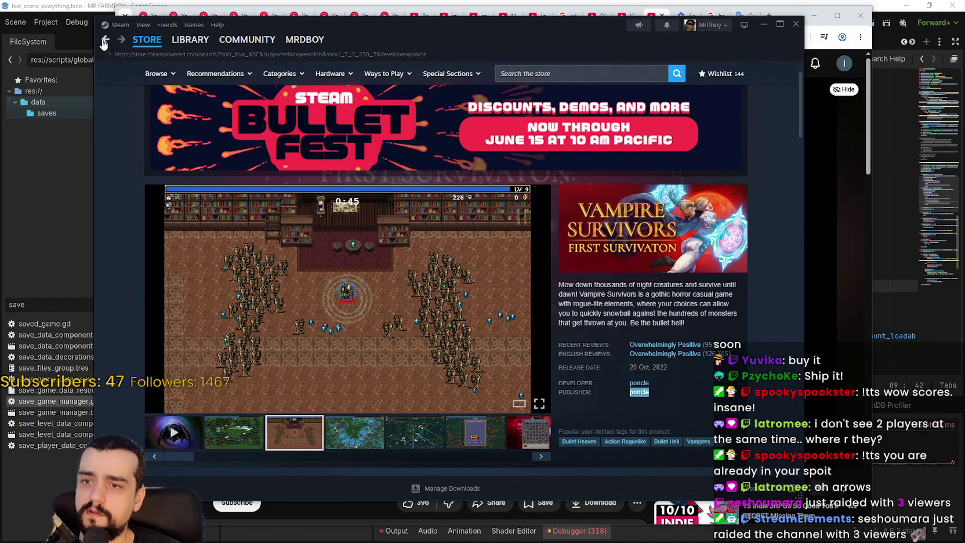
scroll(287, 308, down, 5)
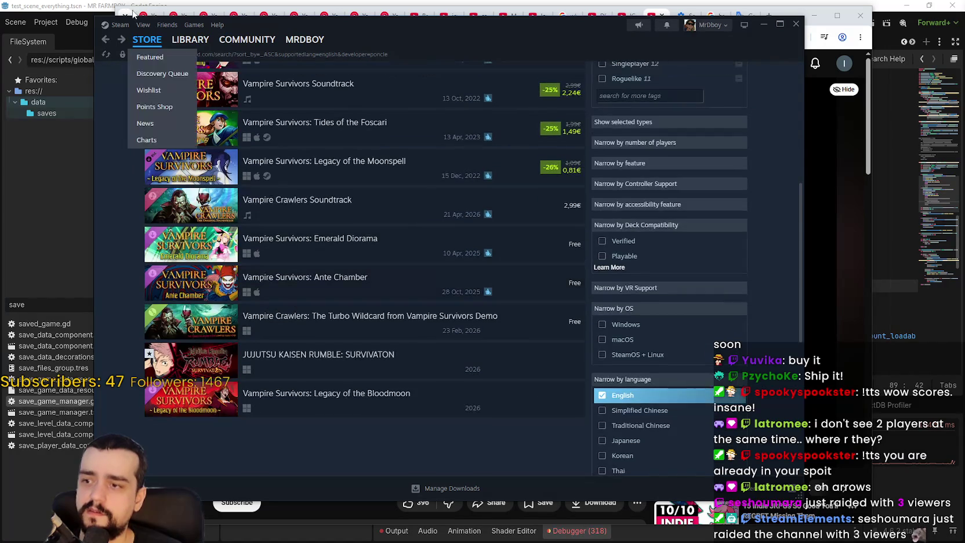
Step: Return to poncle's results and reopen the JUJUTSU KAISEN RUMBLE: SURVIVATON store page
click(106, 40)
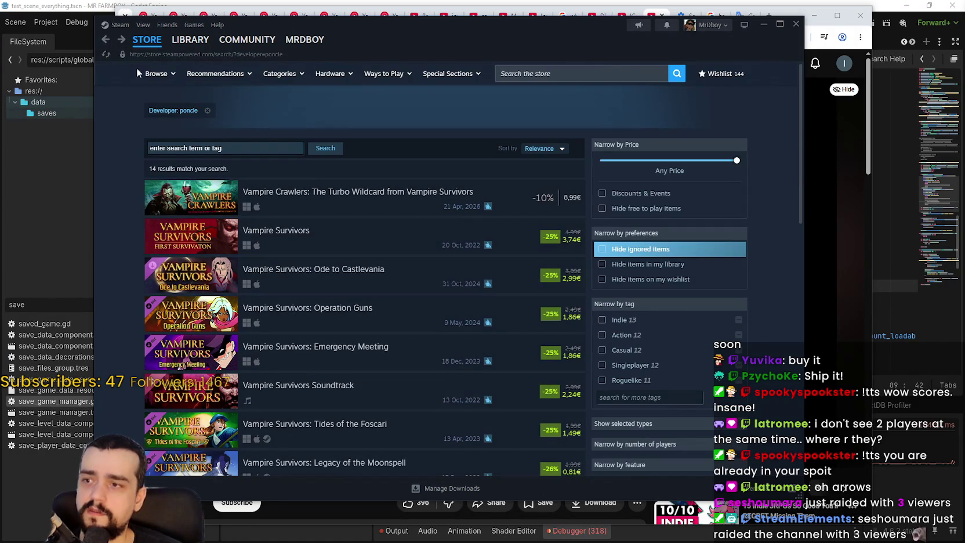
click(106, 42)
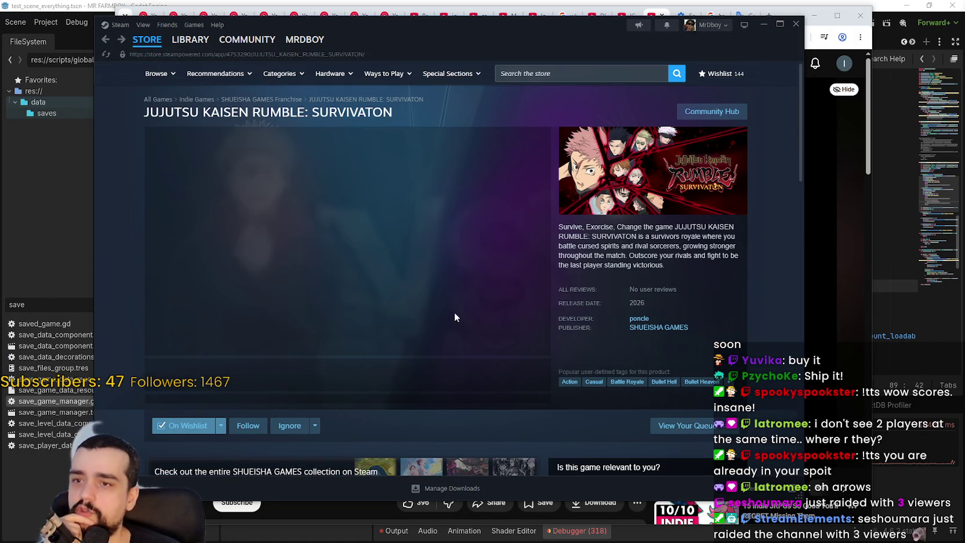
drag(420, 29, 537, 22)
Step: Enlarge the fourth gameplay screenshot and page through the viewer to item 10 of 10
click(410, 365)
click(471, 366)
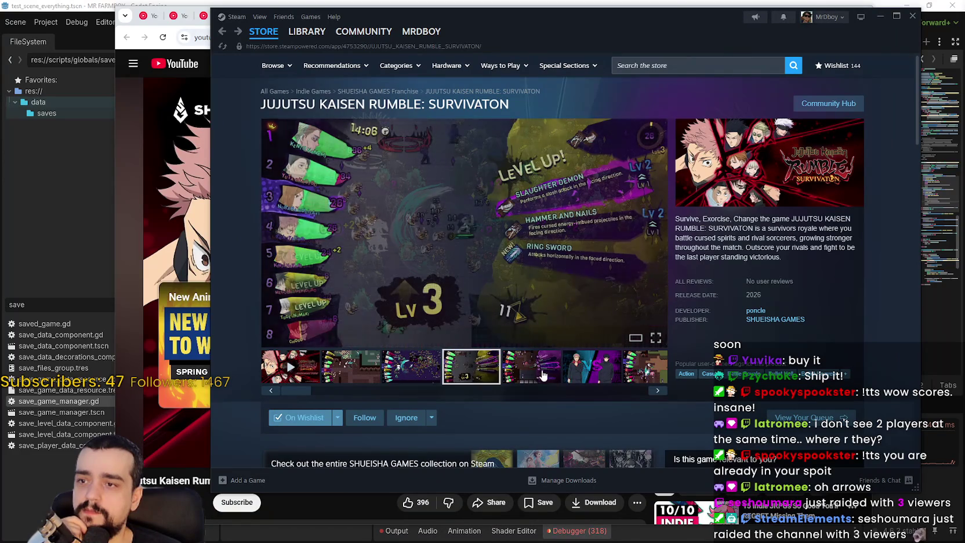
click(500, 239)
click(877, 264)
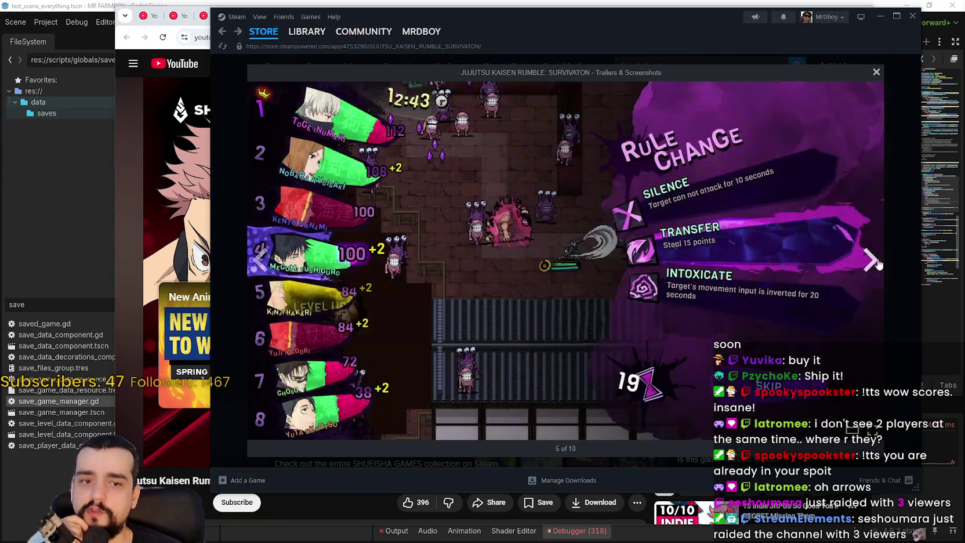
click(877, 263)
click(877, 262)
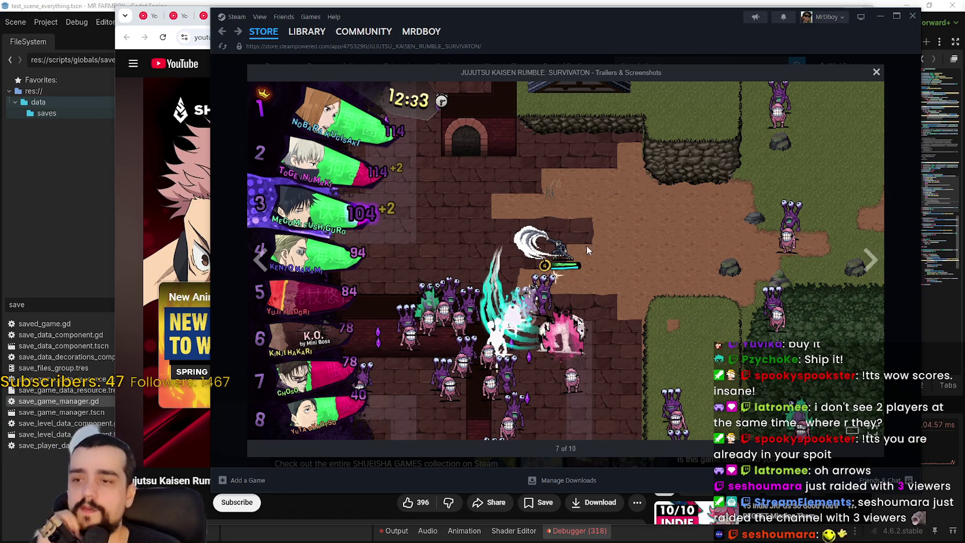
click(866, 274)
click(866, 273)
click(868, 273)
Step: Wrap around past the poncle trailer through the Level Up and Rule Change screenshots, then close the viewer
click(868, 274)
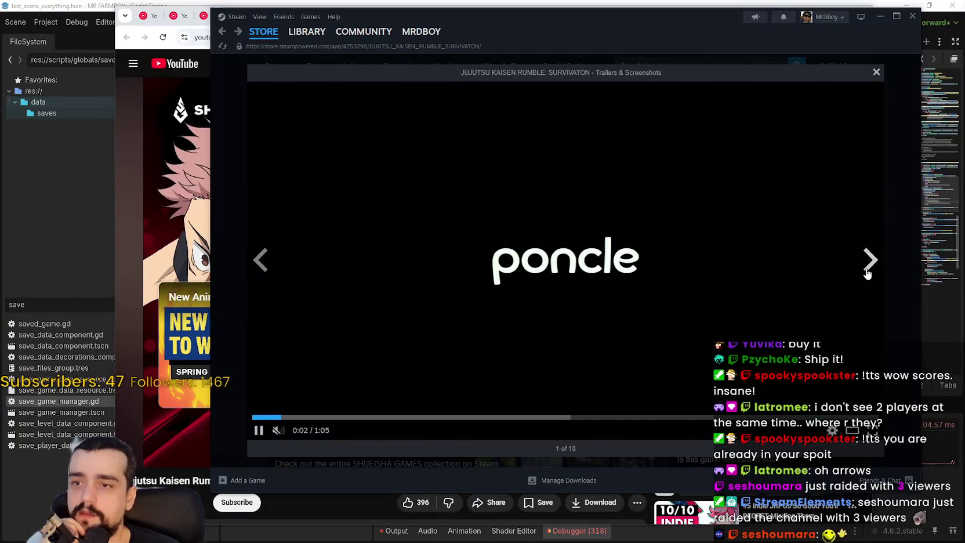
click(867, 273)
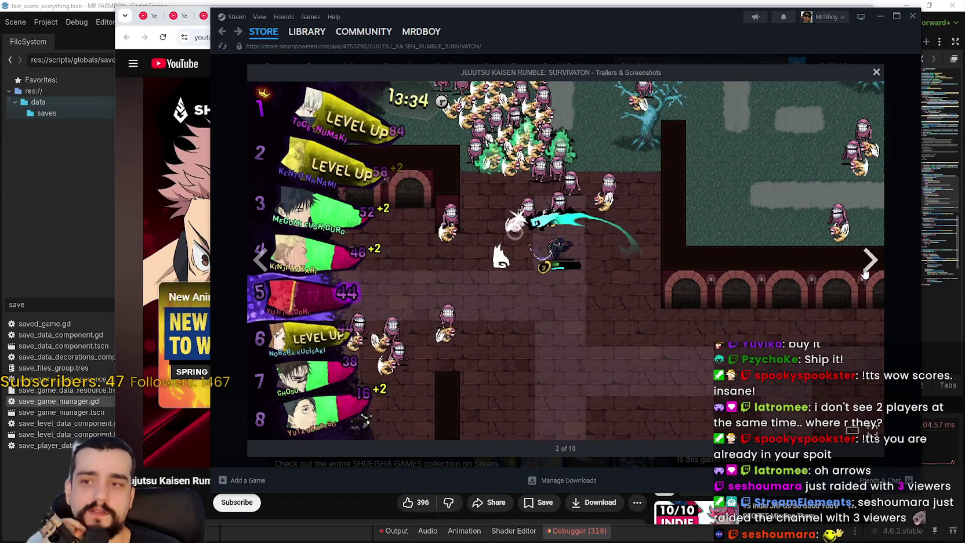
click(865, 274)
drag(862, 273, 806, 261)
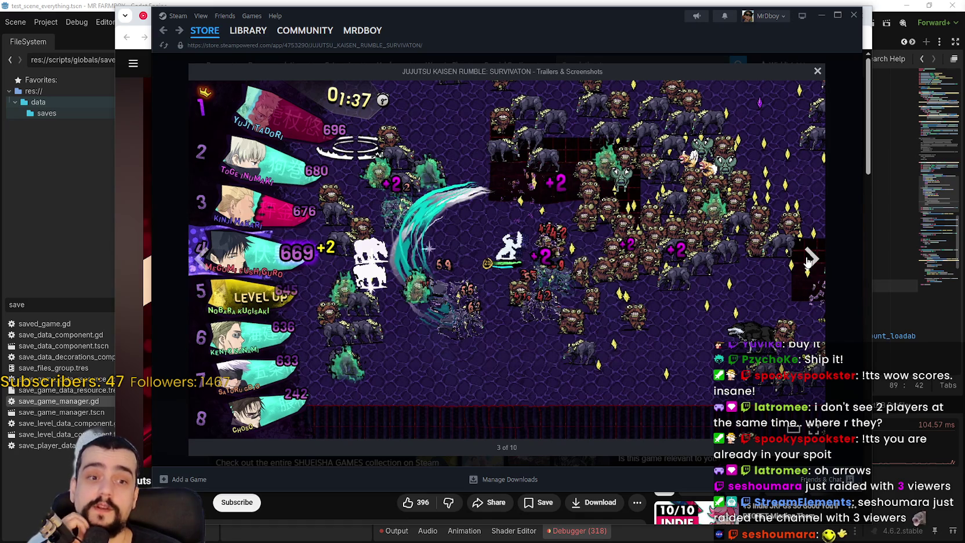
click(808, 260)
click(807, 263)
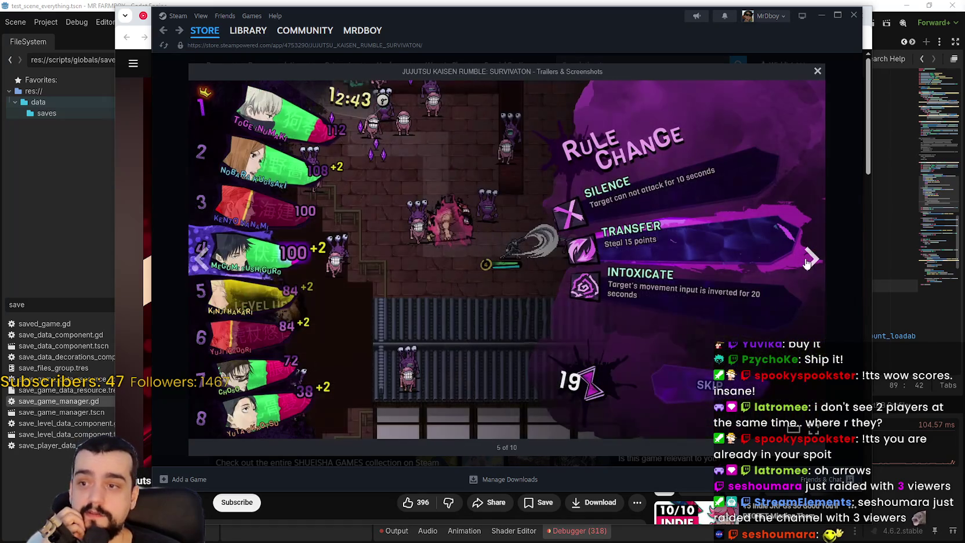
click(807, 262)
click(807, 262)
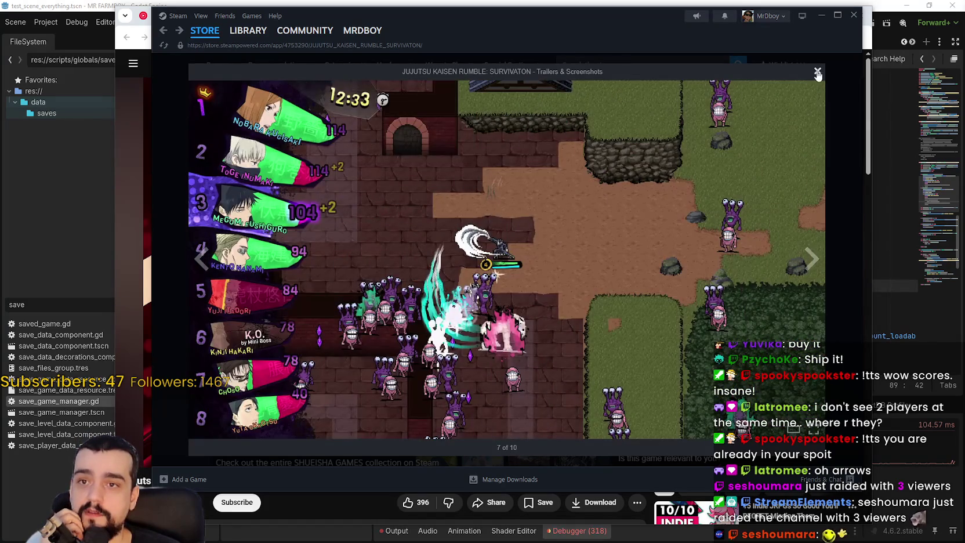
click(817, 70)
scroll(442, 326, down, 10)
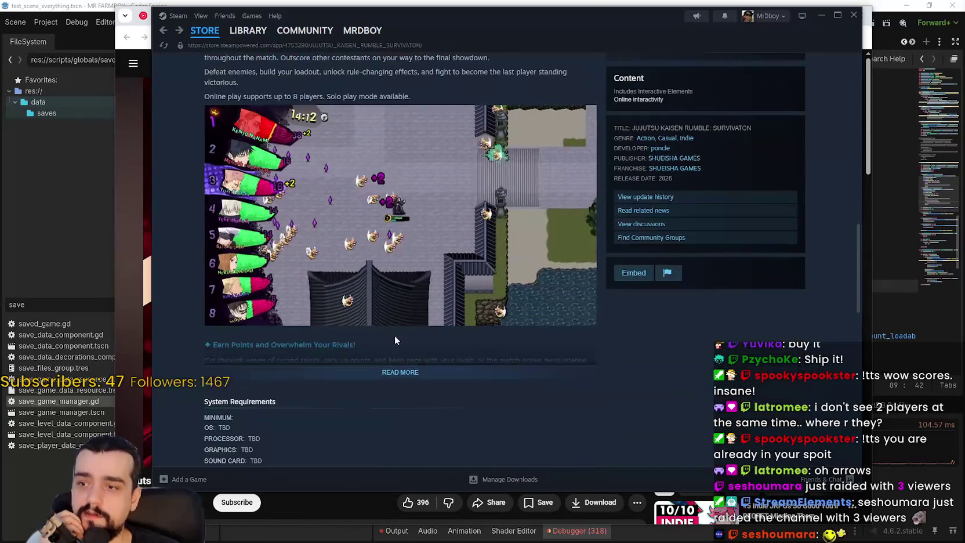
click(409, 371)
scroll(545, 376, down, 10)
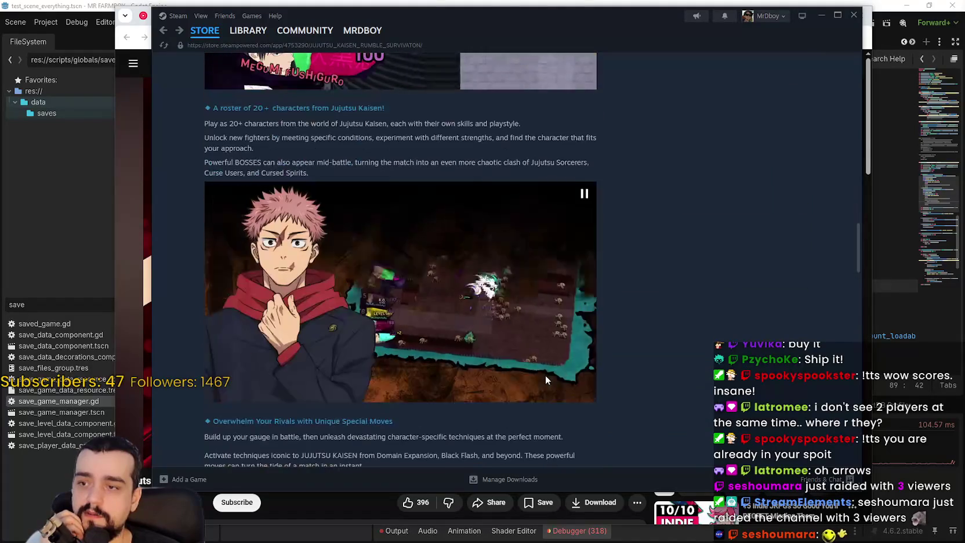
scroll(544, 374, down, 5)
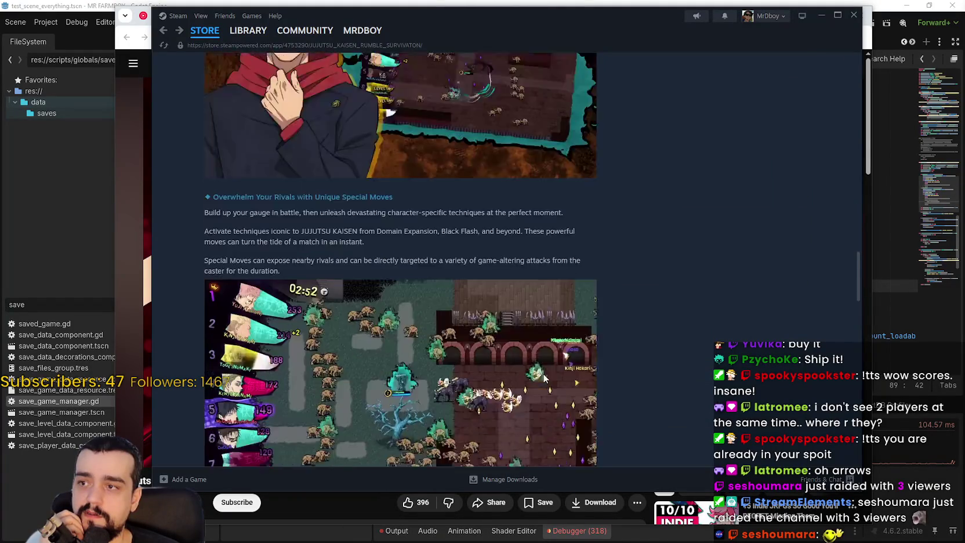
scroll(543, 376, down, 10)
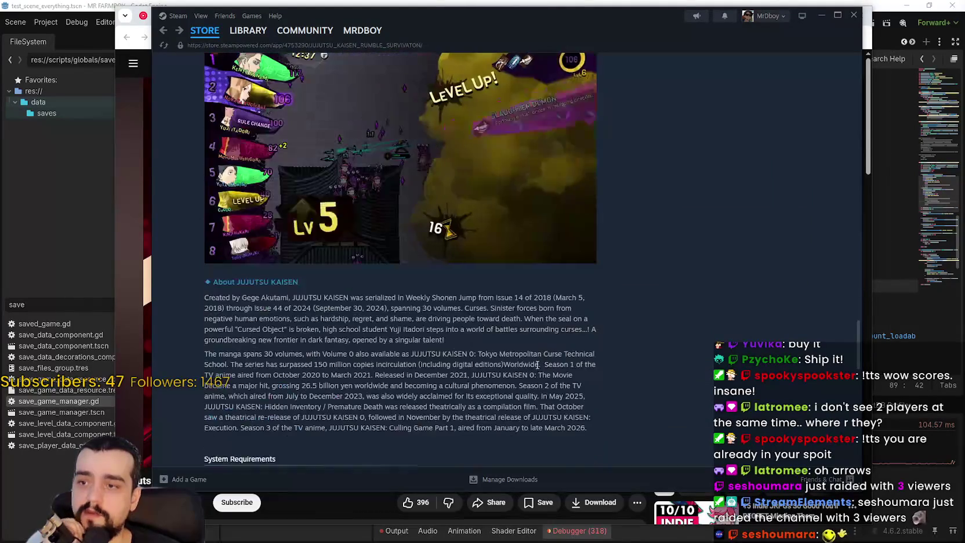
scroll(335, 257, up, 1)
scroll(618, 319, down, 2)
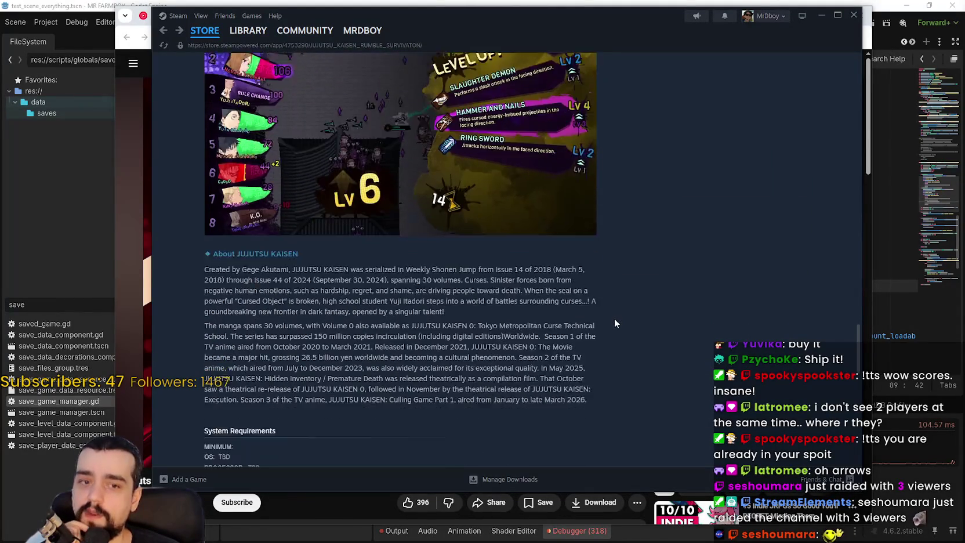
scroll(606, 320, down, 1)
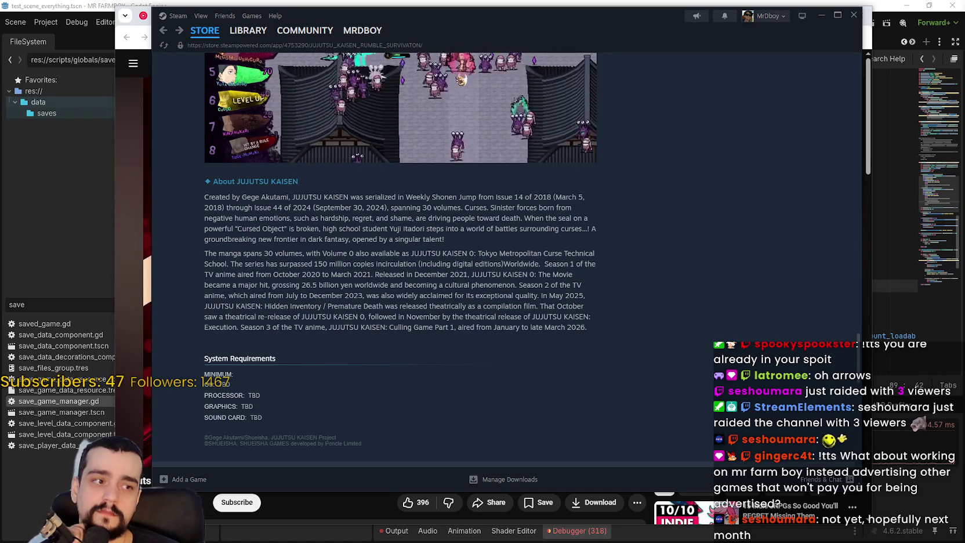
scroll(502, 351, down, 1)
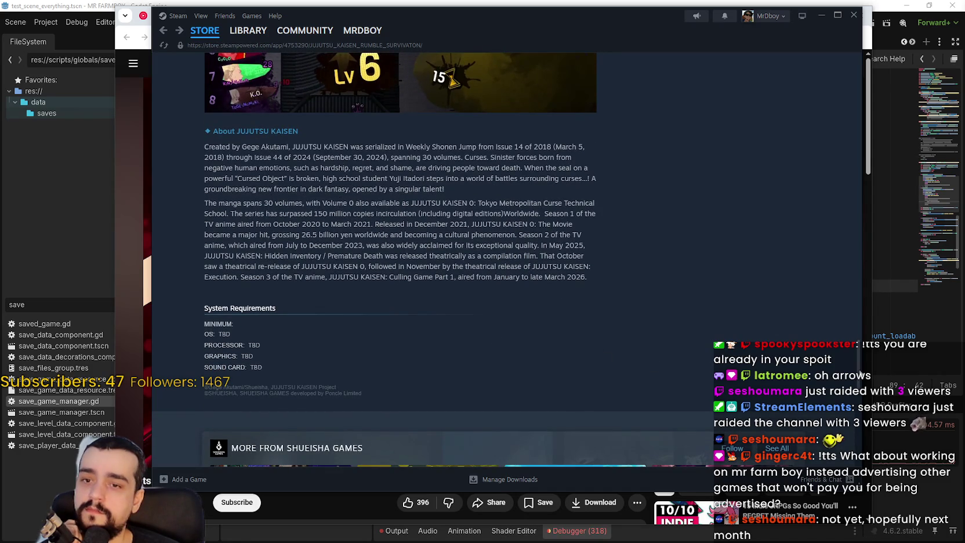
scroll(824, 124, up, 15)
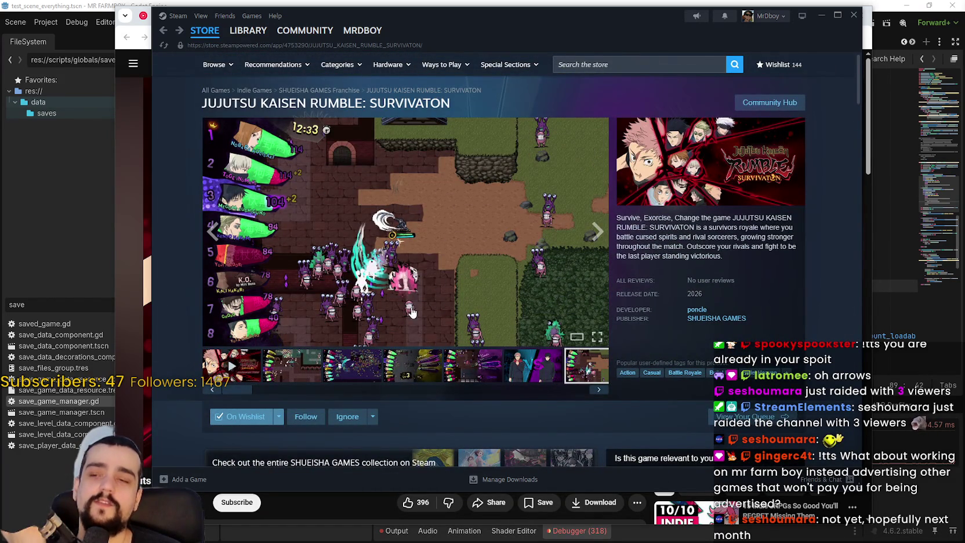
Step: Advance through three more gameplay screenshots on the store page
click(602, 393)
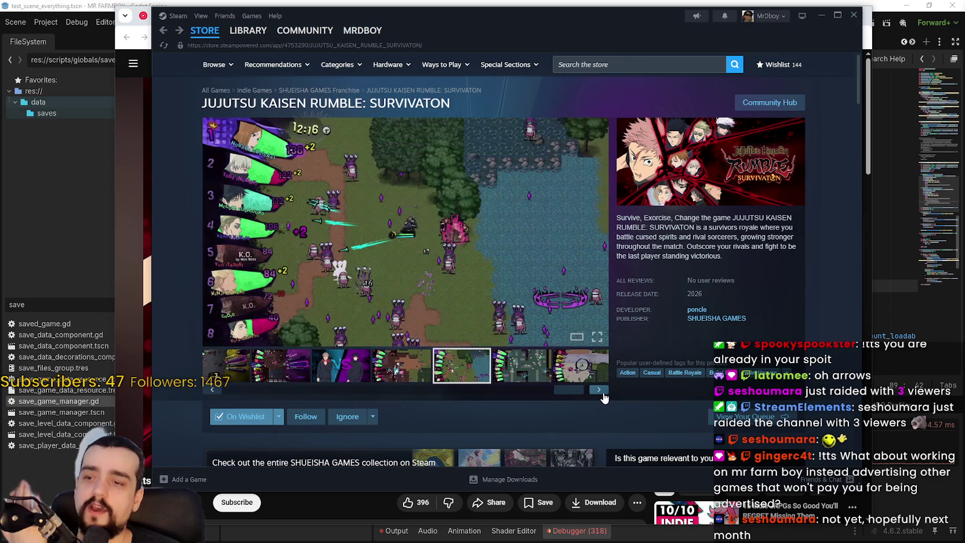
click(601, 393)
click(601, 394)
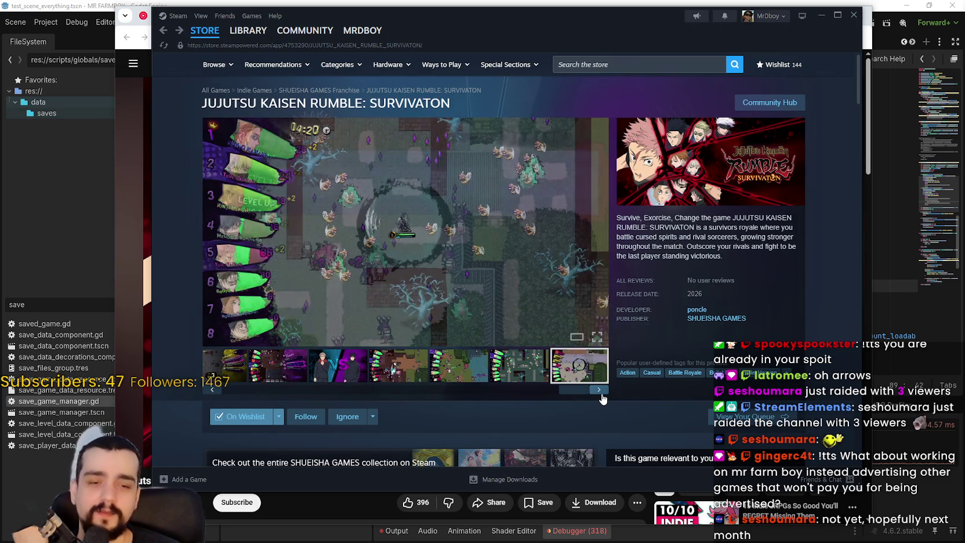
Step: Visit the Community Hub, return to the store page, and list poncle's 14 games
click(758, 106)
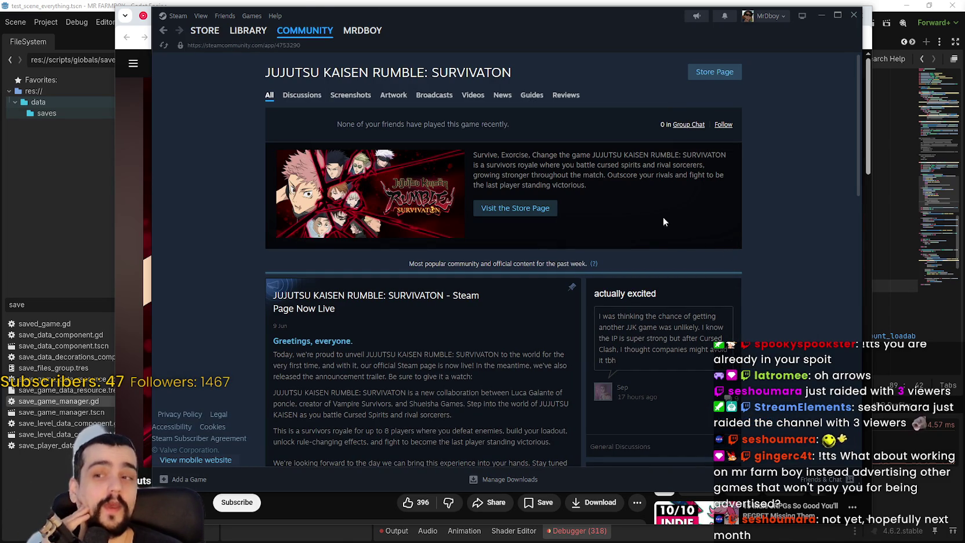
click(208, 36)
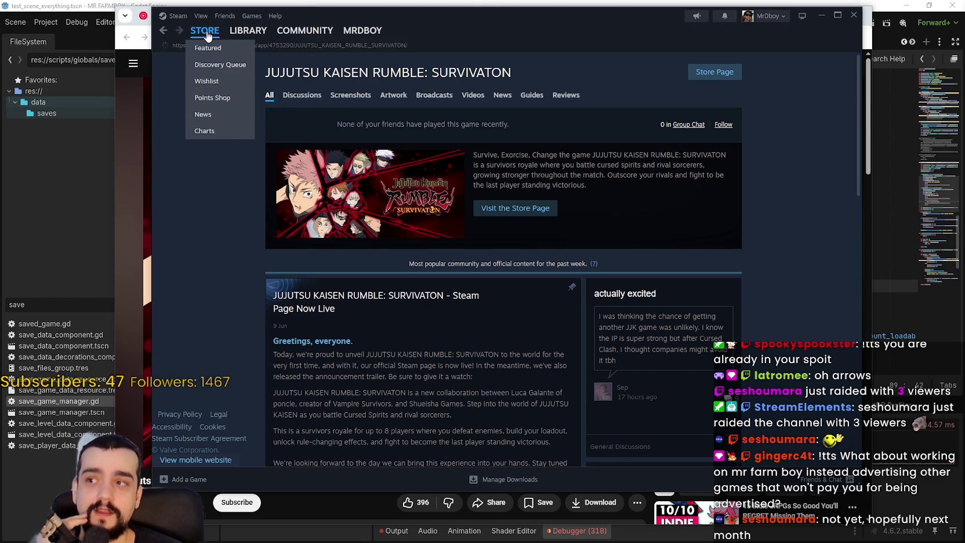
click(346, 376)
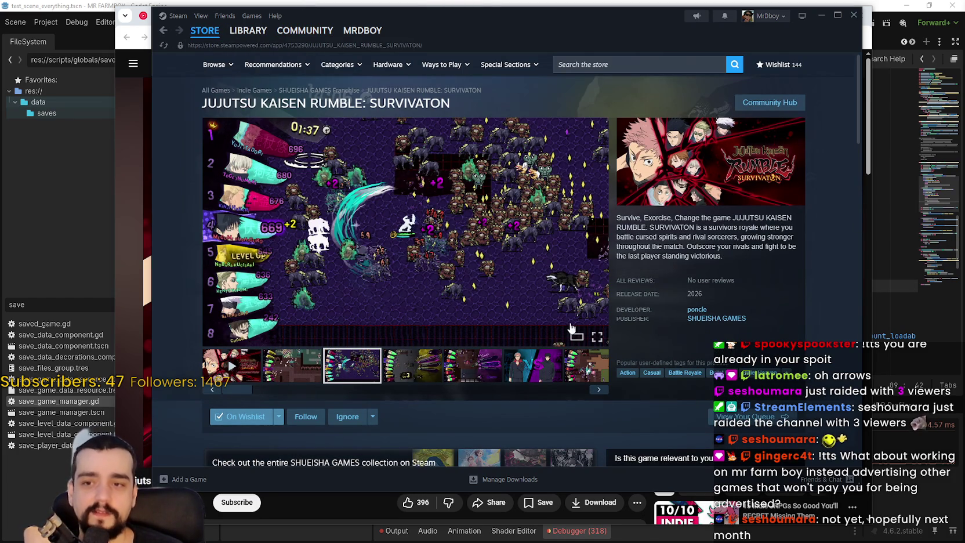
click(696, 309)
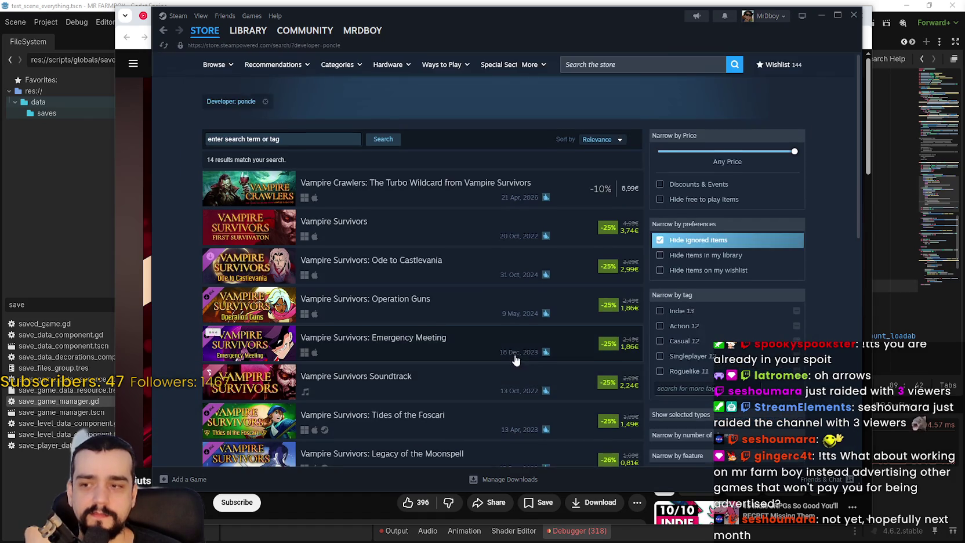
Step: Scroll through poncle's results, go to the Steam store front page, and close the Steam window
scroll(515, 360, down, 1)
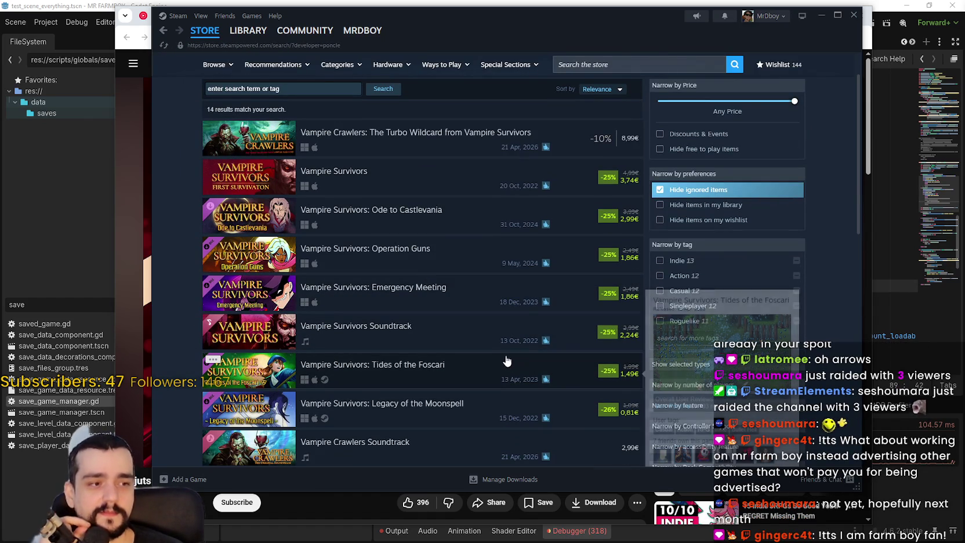
mouse_move(318, 174)
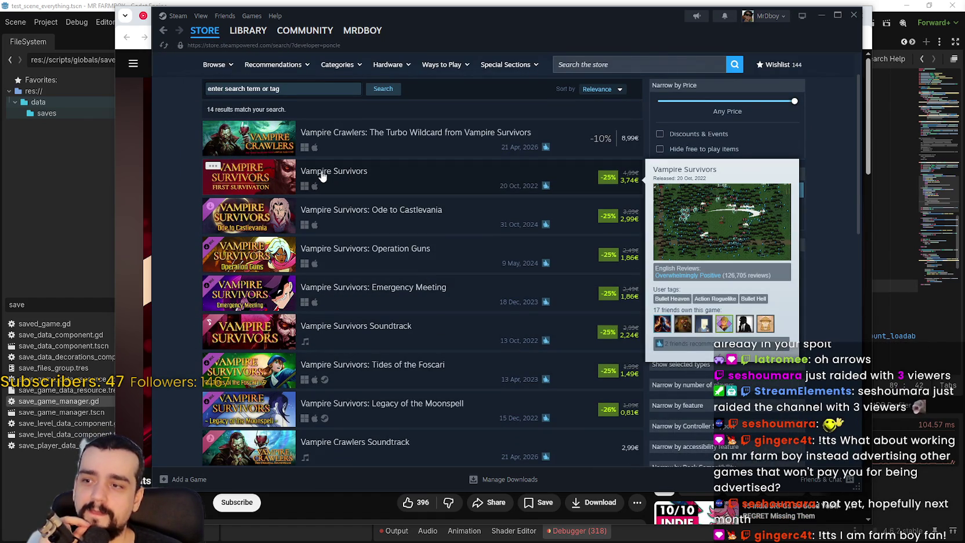
mouse_move(411, 261)
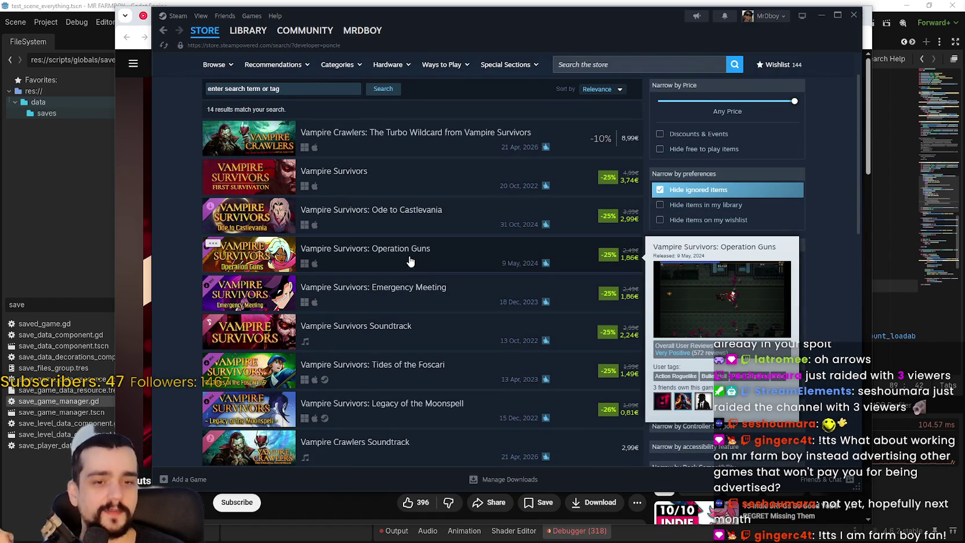
scroll(494, 416, down, 5)
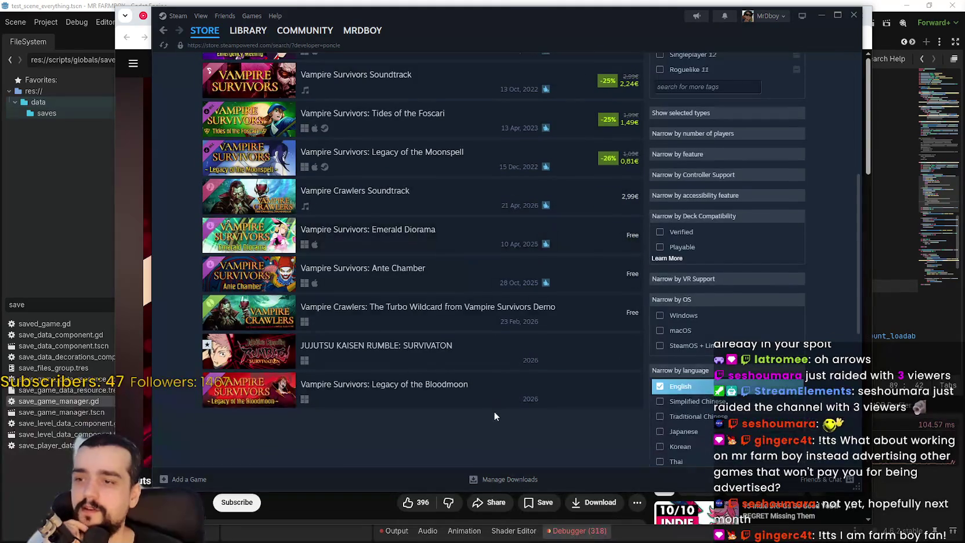
scroll(494, 413, up, 5)
scroll(527, 295, down, 3)
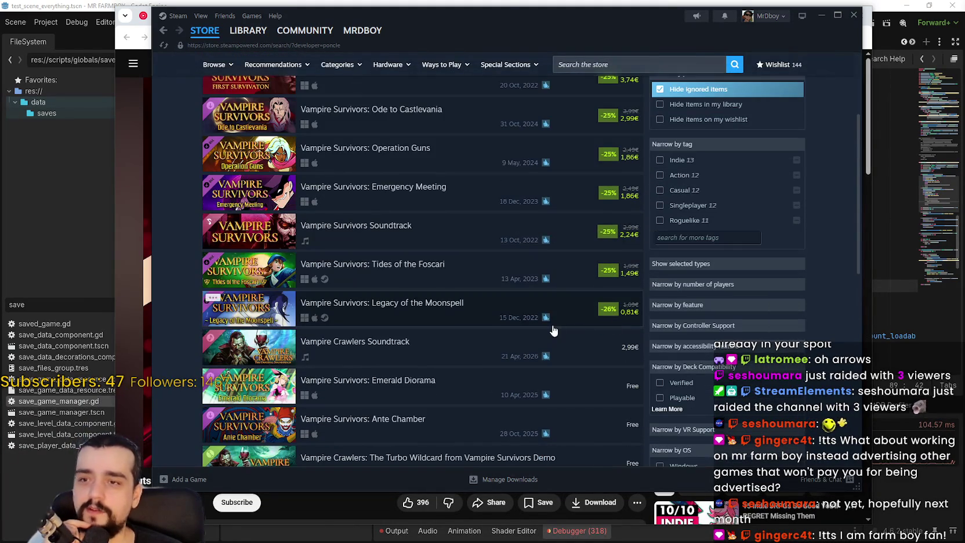
click(205, 30)
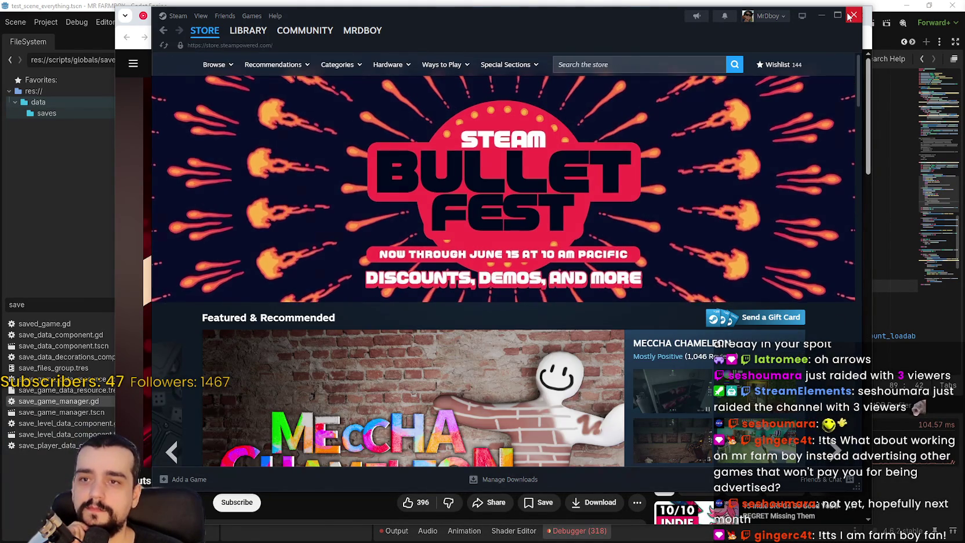
click(853, 15)
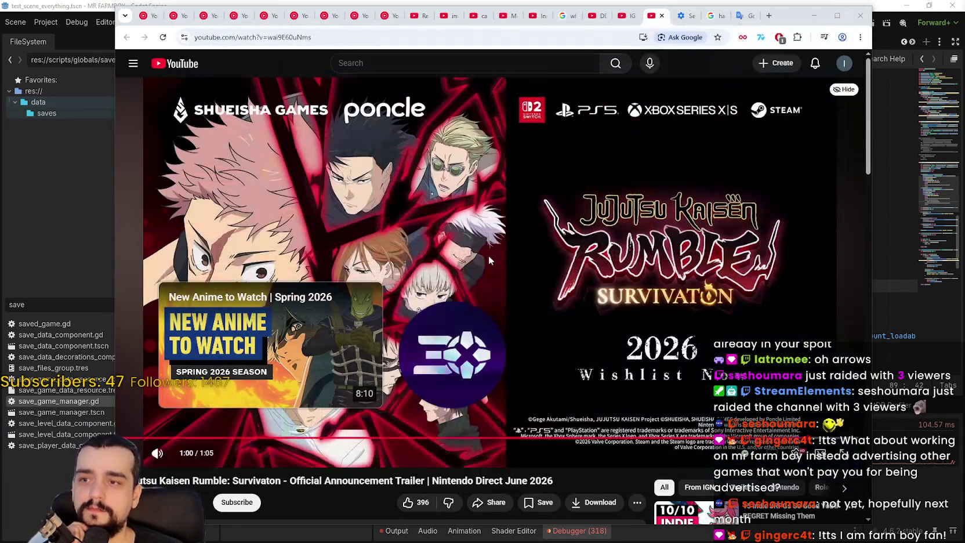
Step: Minimize Chrome and place the caret on empty line 92 in load_game of save_level_data_component.gd
click(813, 15)
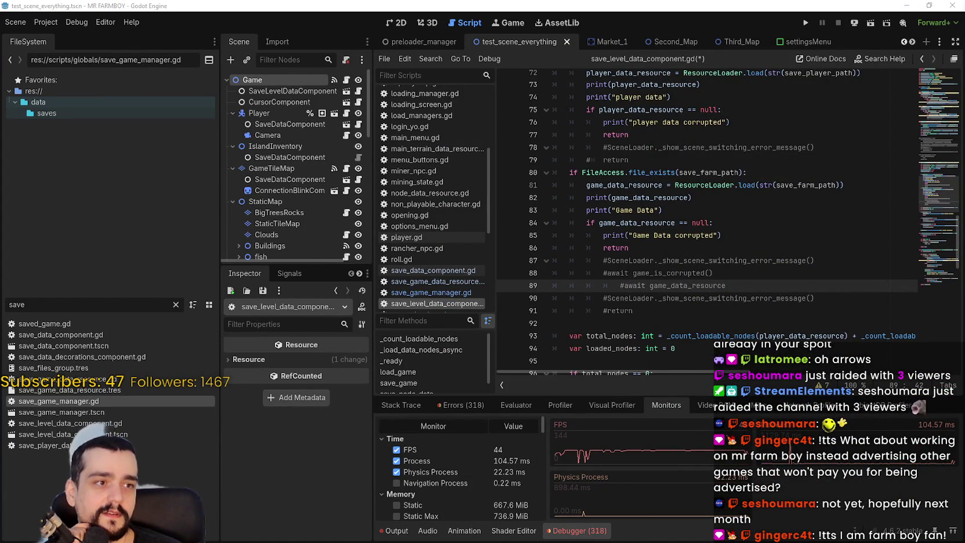
click(665, 323)
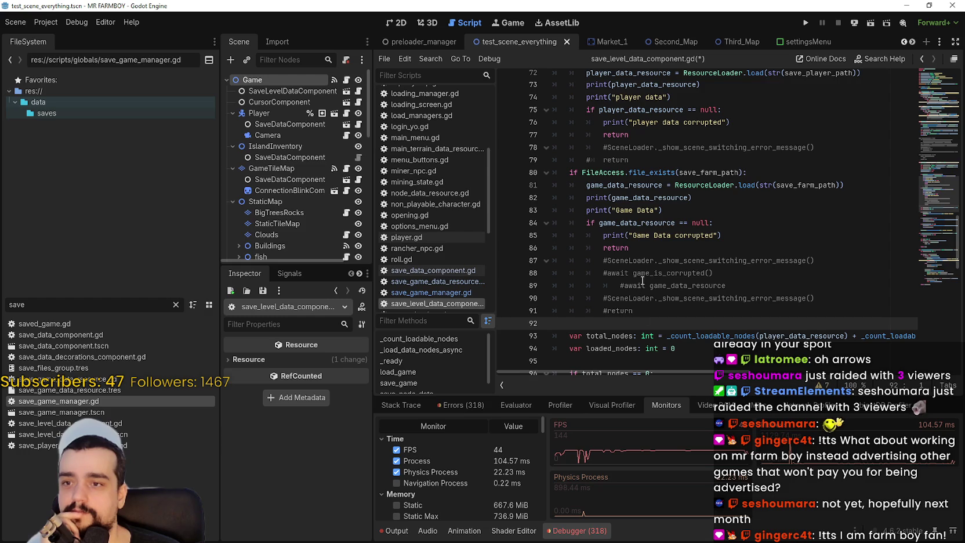
scroll(751, 301, up, 5)
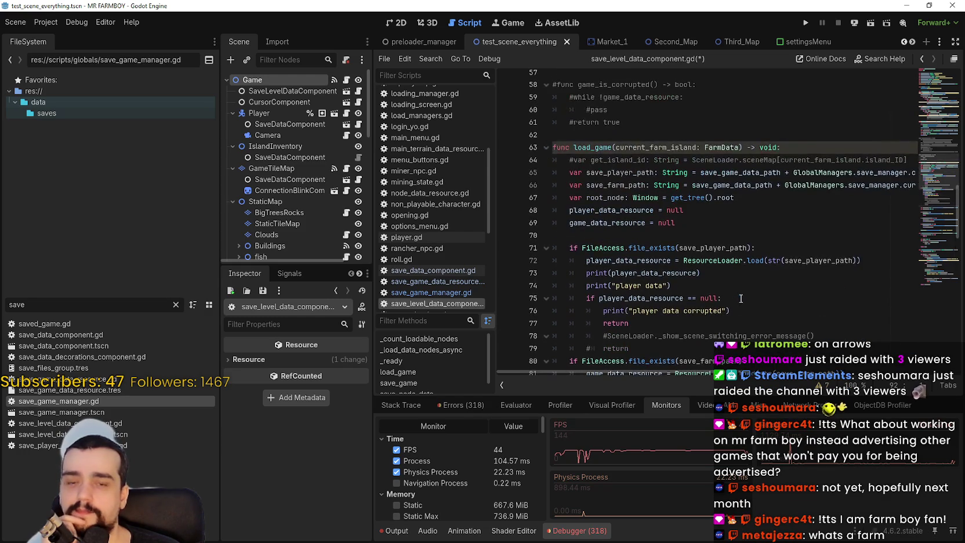
scroll(739, 298, down, 3)
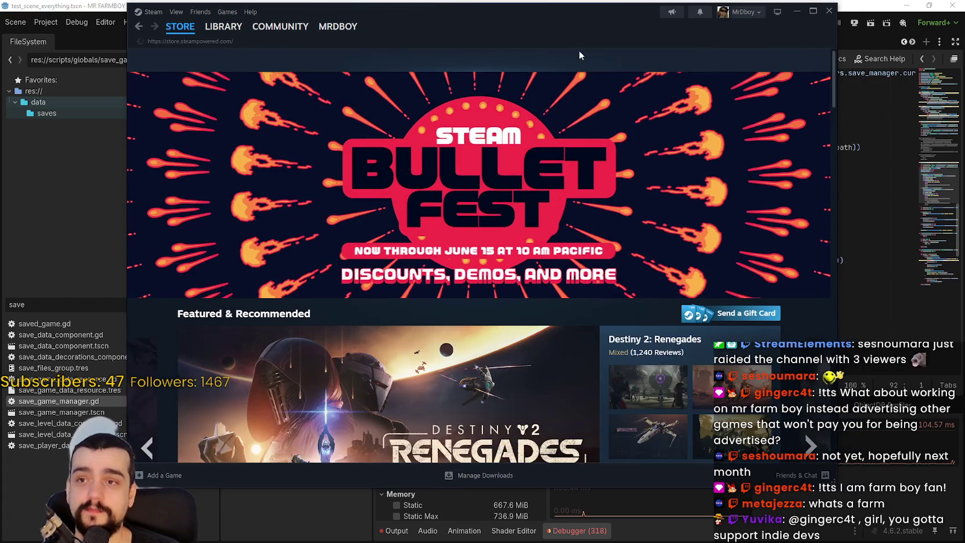
Step: Search the Steam store for 'mr farmboy' and open the MR FARMBOY result
click(606, 58)
text(mr farmboy)
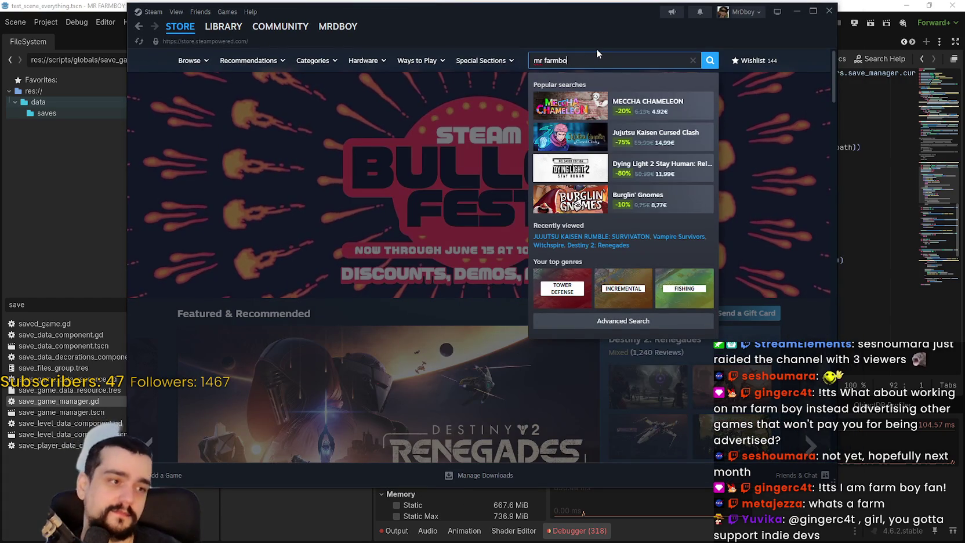
key(Down)
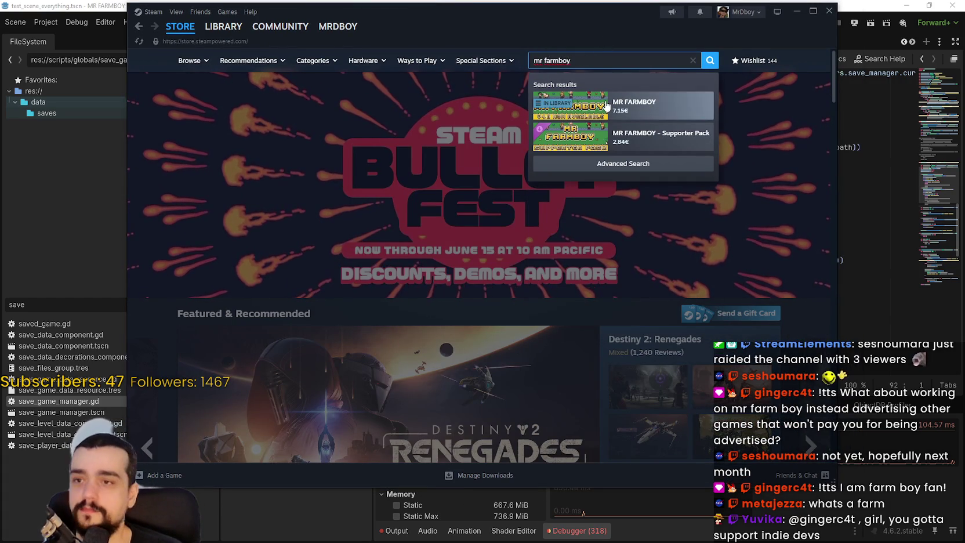
key(Return)
drag(607, 42, 654, 50)
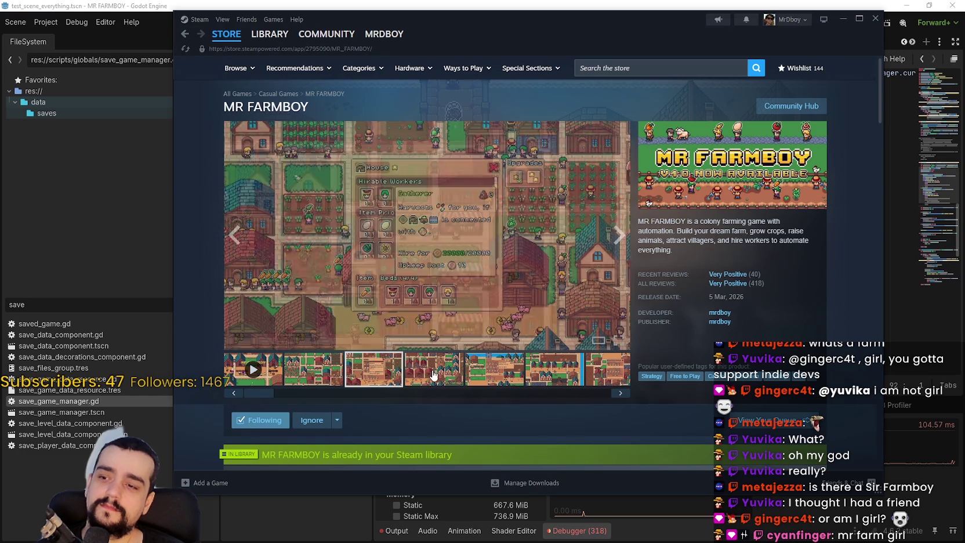
Step: Flip through the MR FARMBOY screenshot thumbnails, ending on the town view
click(434, 376)
click(494, 371)
click(553, 371)
click(603, 371)
drag(596, 392, 307, 392)
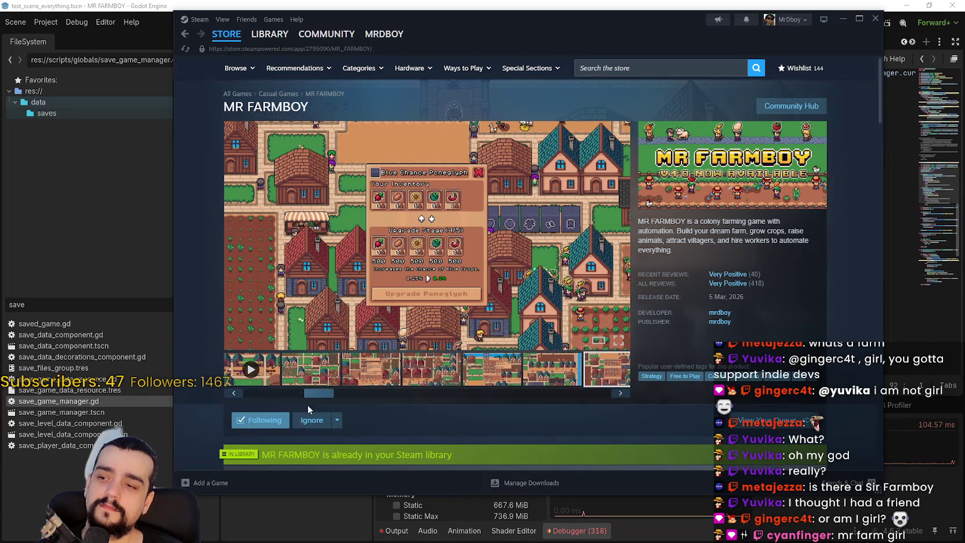
click(341, 373)
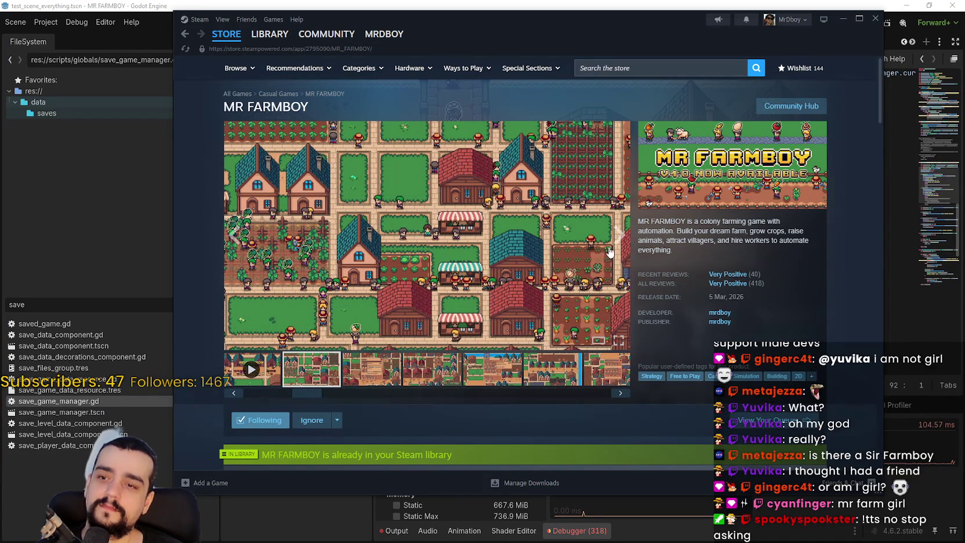
Step: Step through the house menu and market screenshots, then open the MR FARMBOY Community Hub
click(616, 244)
click(615, 243)
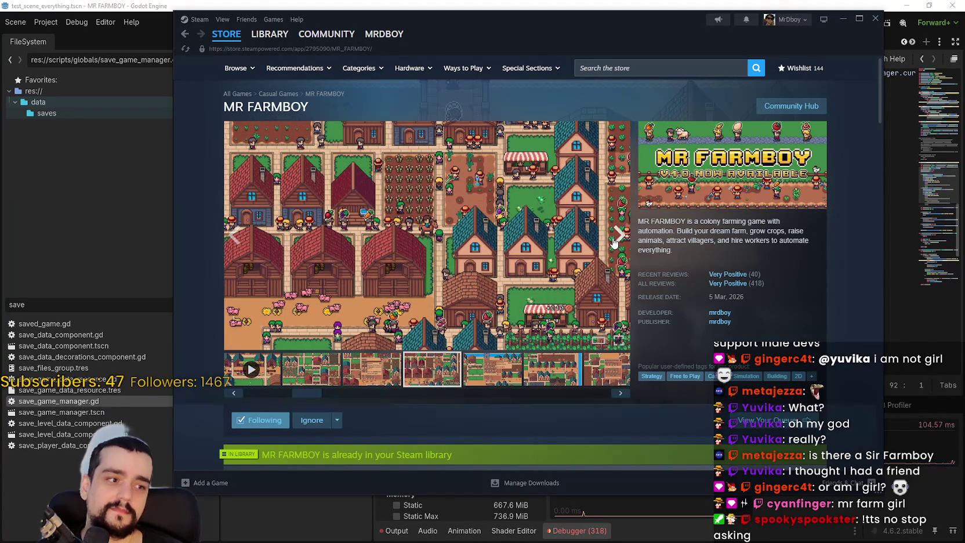
click(616, 244)
click(616, 244)
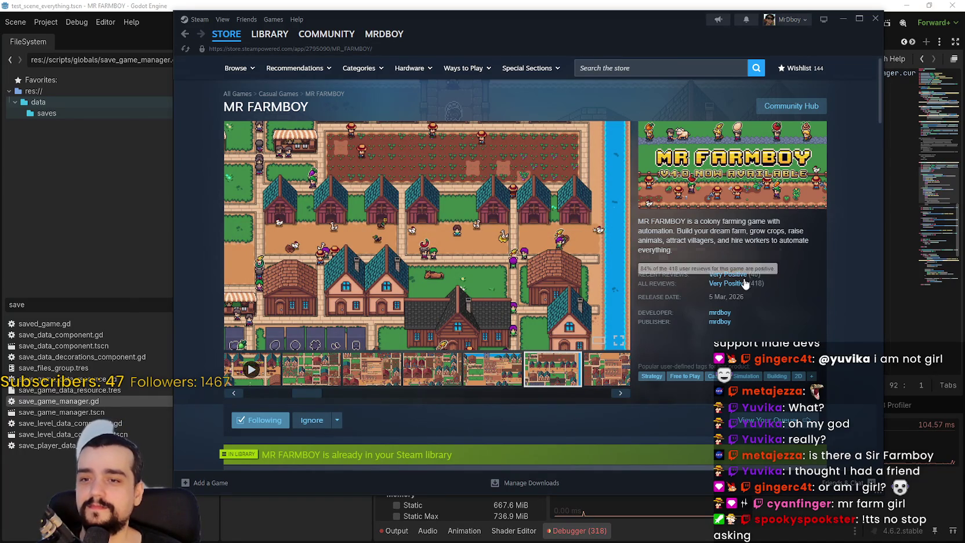
mouse_move(736, 279)
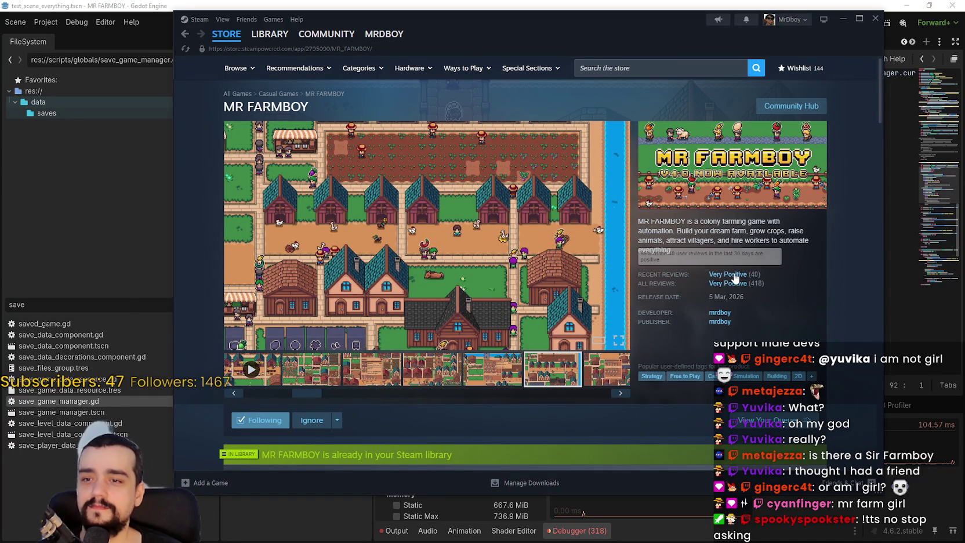
click(782, 105)
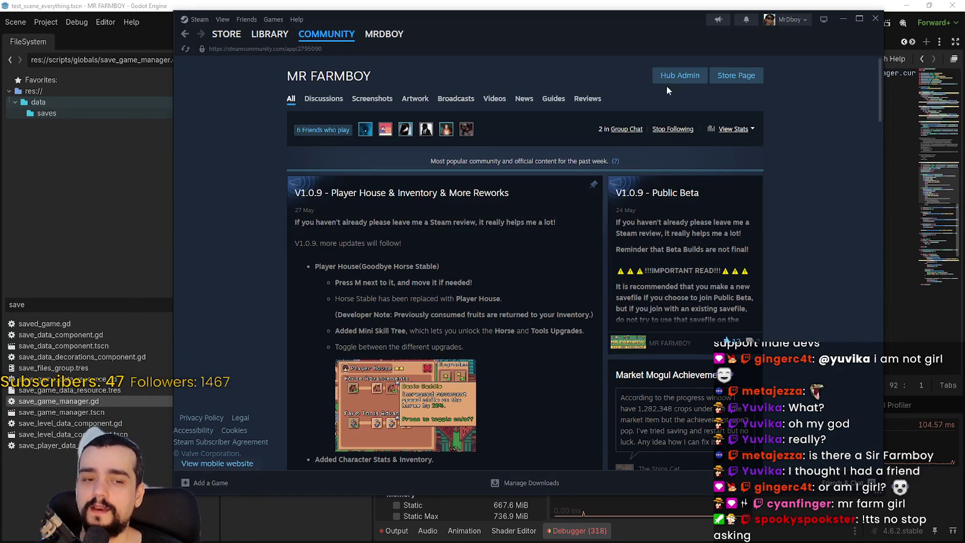
Step: Show MR FARMBOY's reviews sorted by Most Recent and read the first one
click(587, 99)
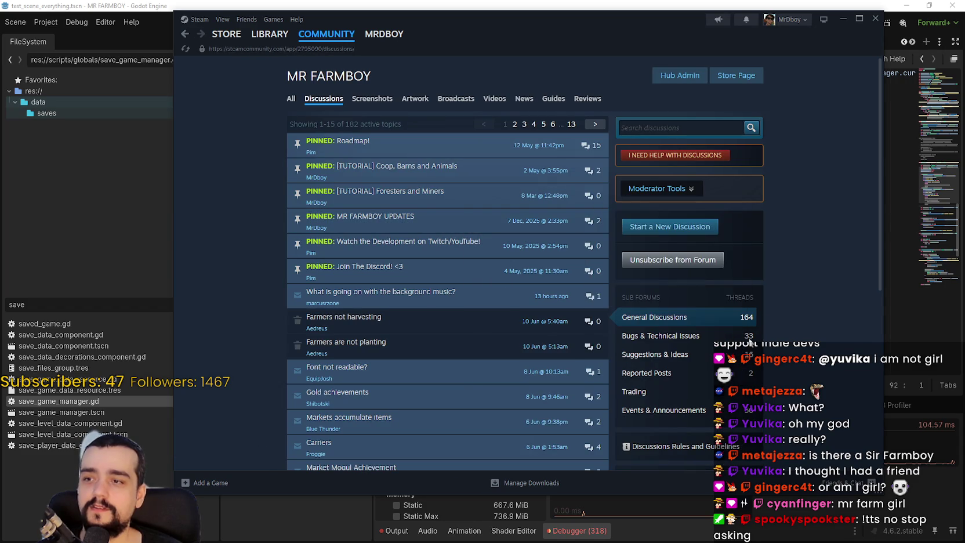
click(592, 101)
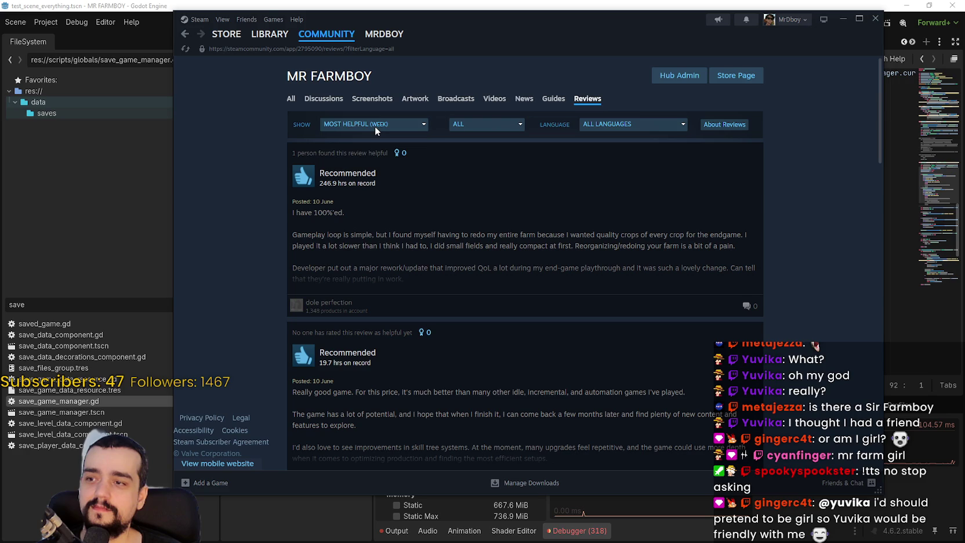
click(359, 222)
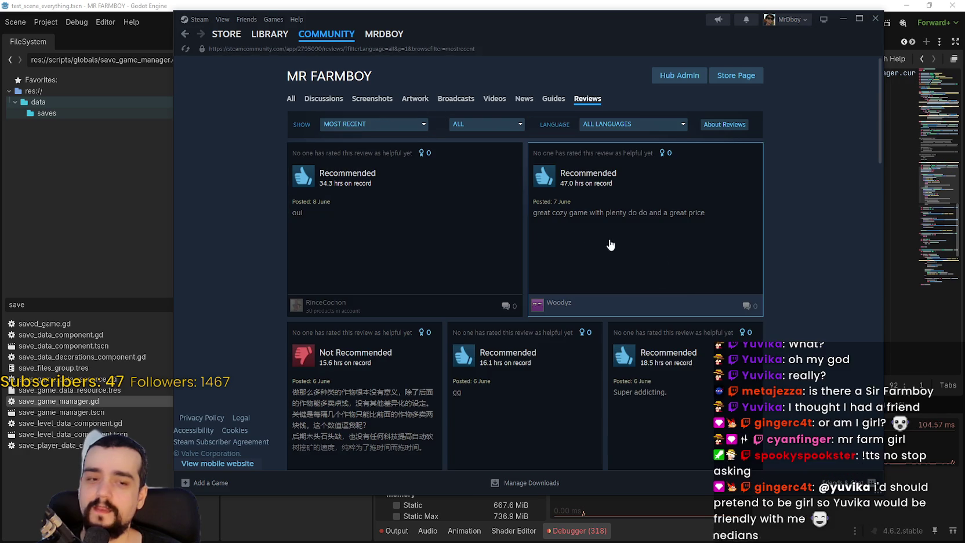
click(463, 196)
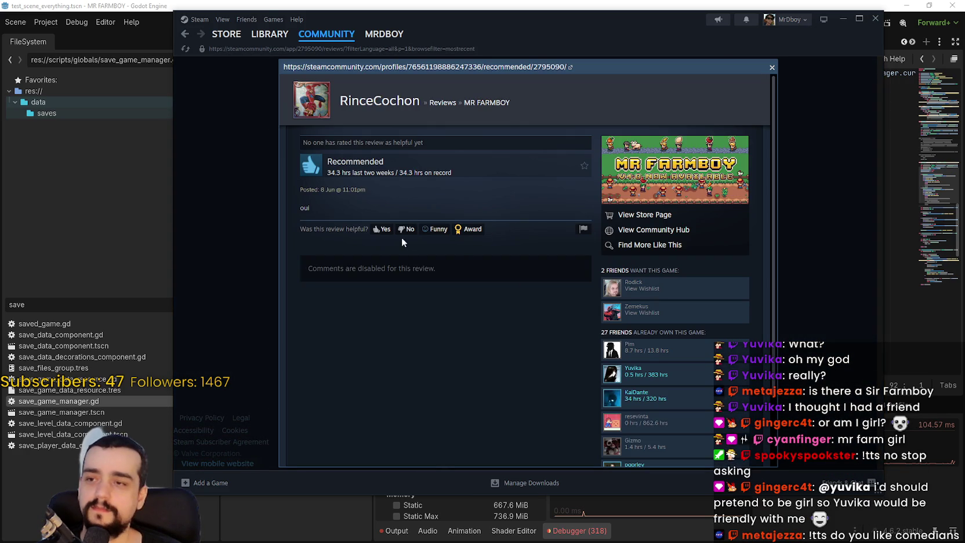
click(842, 273)
Step: Read the 'great cozy game', 'Super addicting.' and 'gg' reviews in full
click(534, 209)
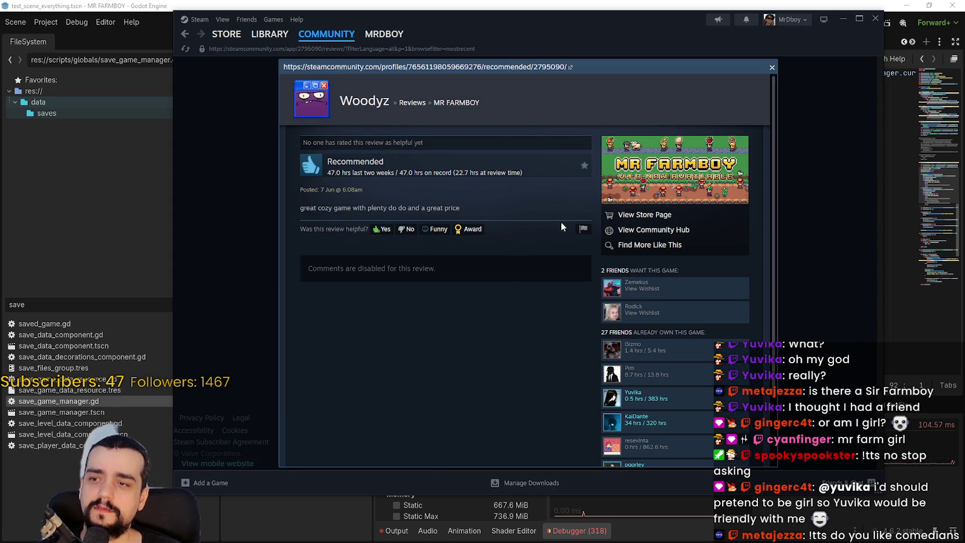
click(839, 293)
scroll(723, 287, down, 1)
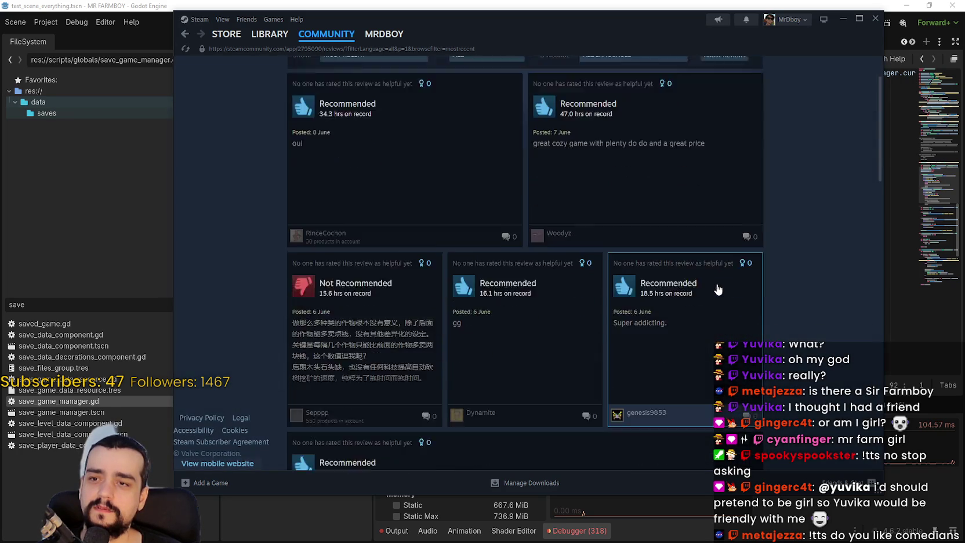
click(616, 283)
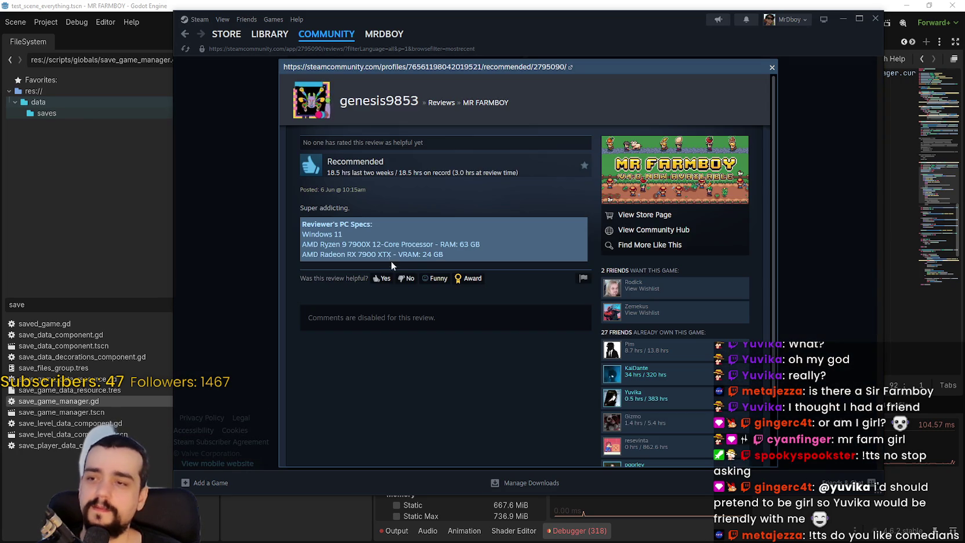
click(832, 289)
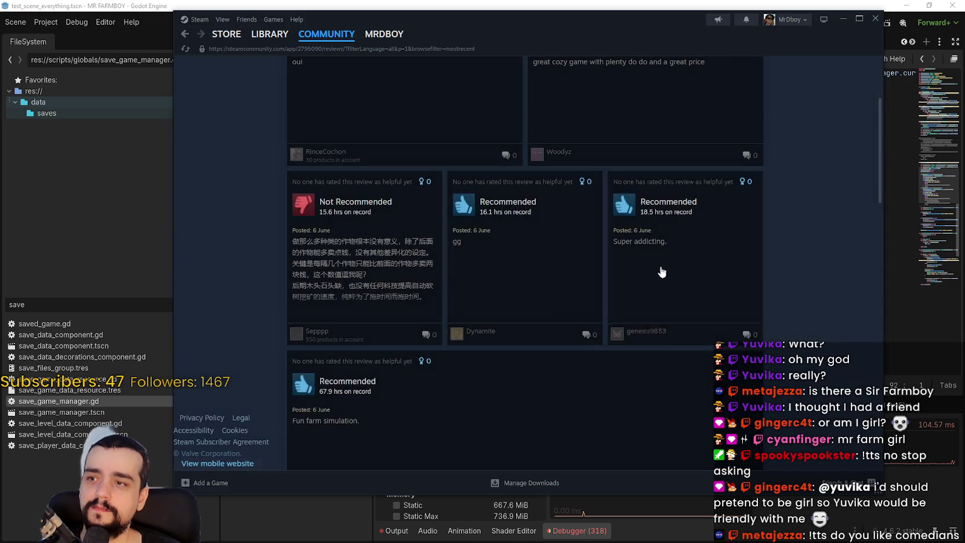
click(534, 301)
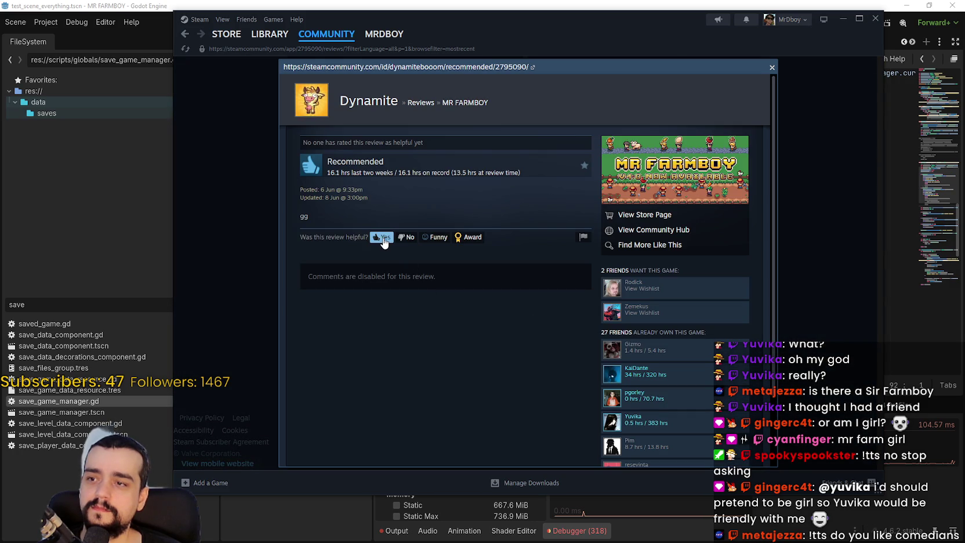
click(794, 294)
Step: Read the 'Fun farm simulation.' review and the one comparing the game to Stardew
scroll(500, 287, down, 2)
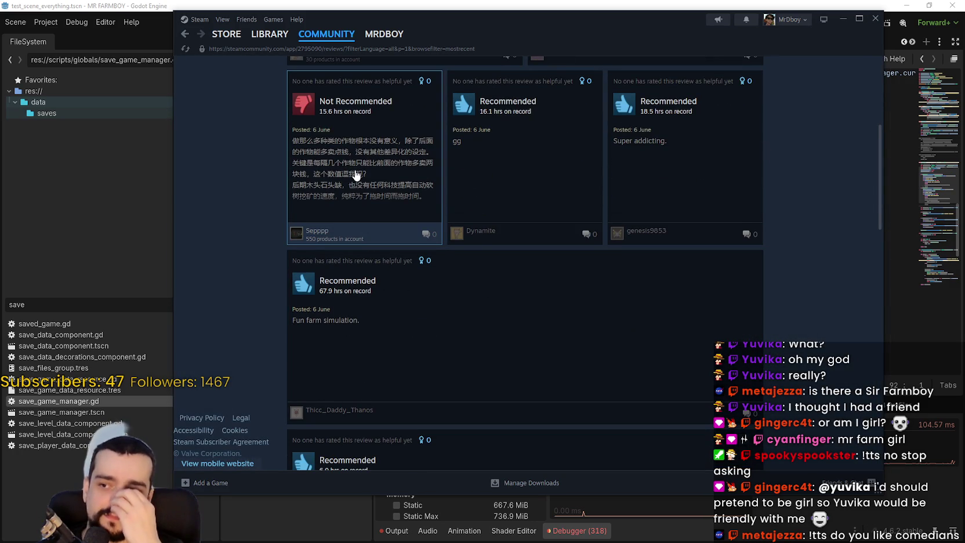
click(415, 265)
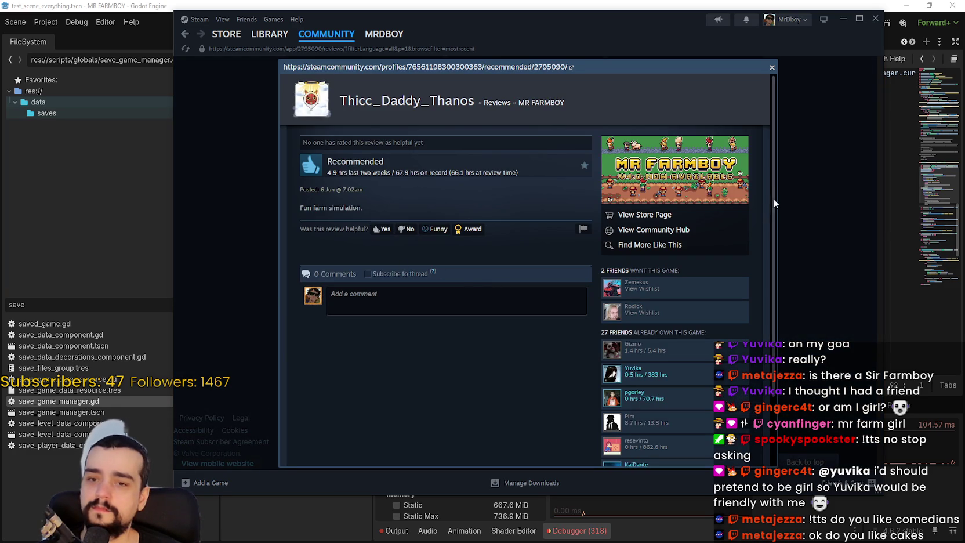
click(815, 295)
scroll(672, 264, down, 1)
scroll(538, 254, down, 2)
click(576, 236)
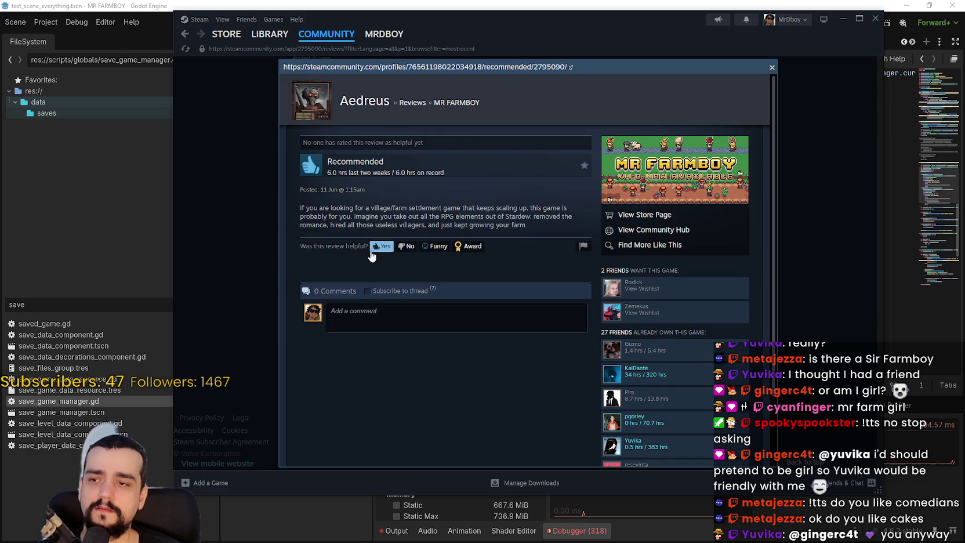
click(822, 291)
Step: Open the long difficulty and progression review, highlight passages of its text, then close it
scroll(605, 286, down, 5)
scroll(670, 305, down, 2)
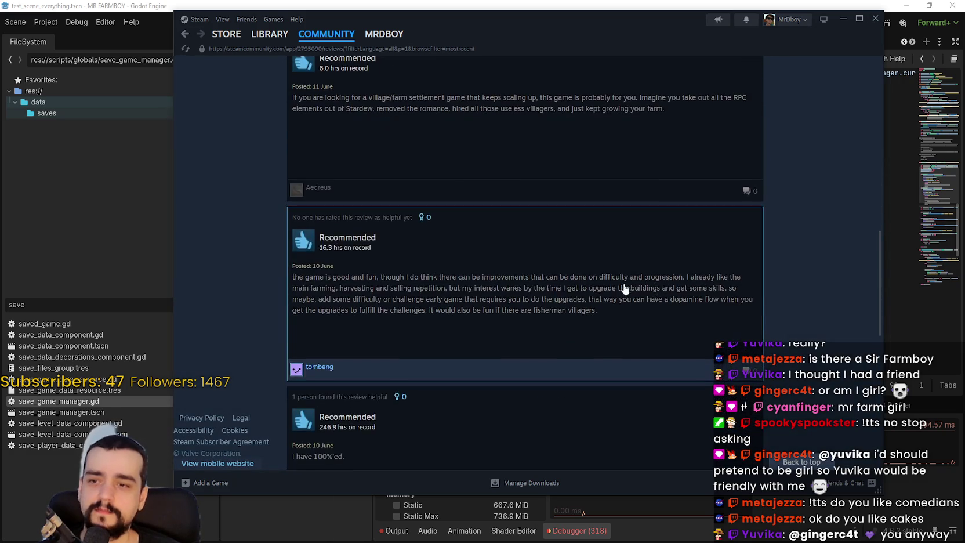
click(620, 282)
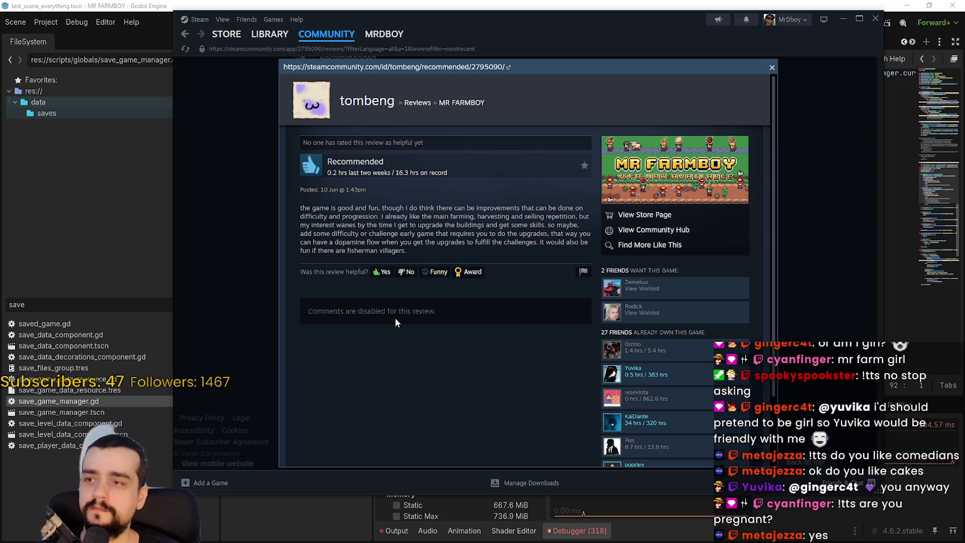
drag(296, 207, 587, 216)
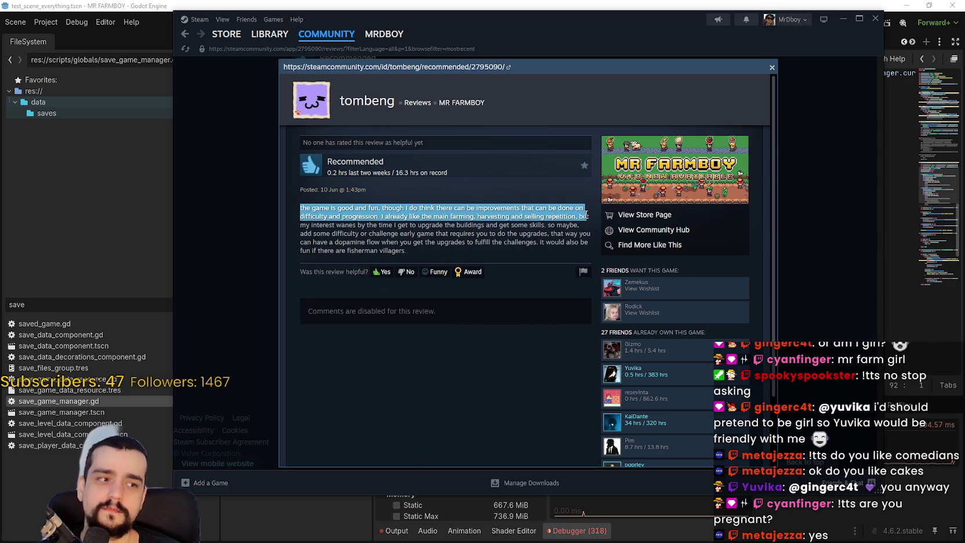
mouse_move(290, 208)
mouse_down()
mouse_move(443, 209)
mouse_move(591, 229)
mouse_move(579, 242)
mouse_up()
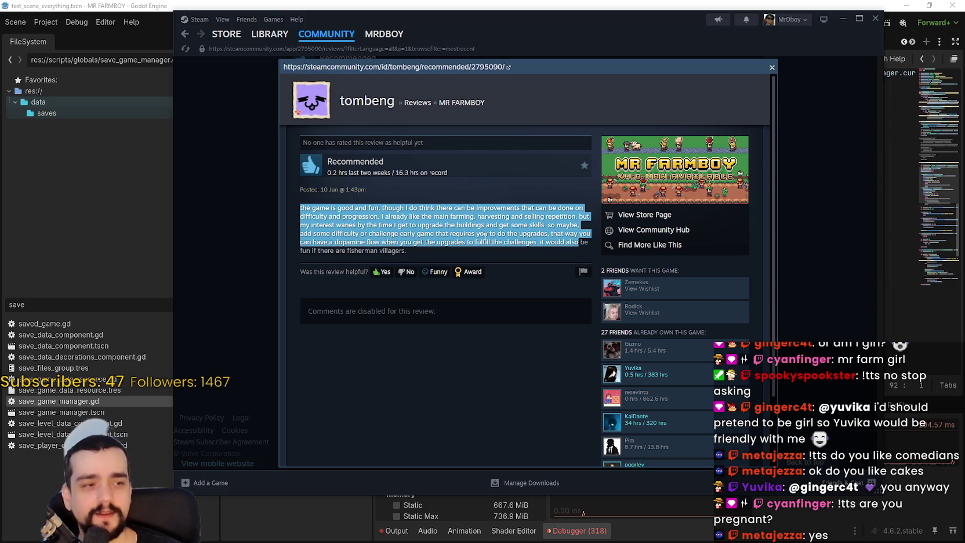
click(420, 248)
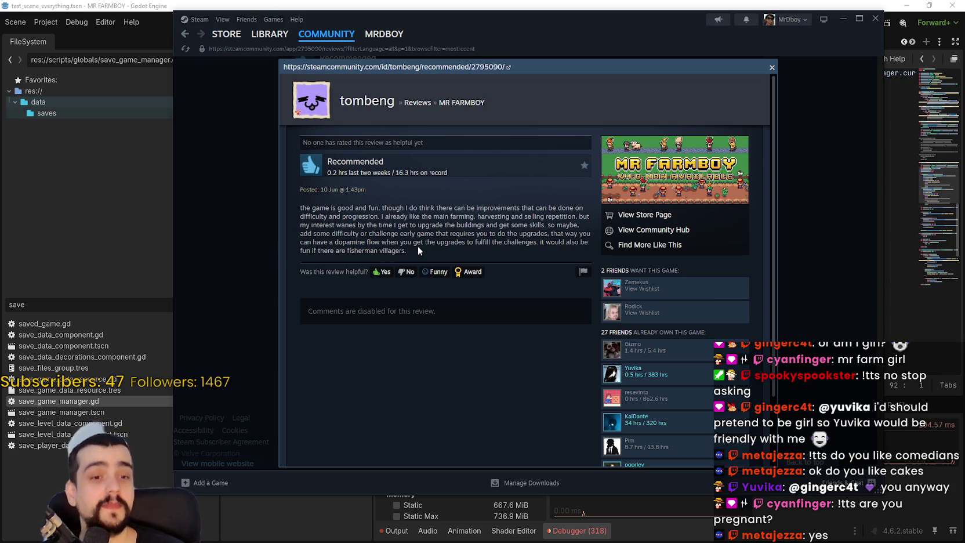
mouse_move(283, 208)
mouse_down()
mouse_move(420, 219)
mouse_move(571, 255)
mouse_up()
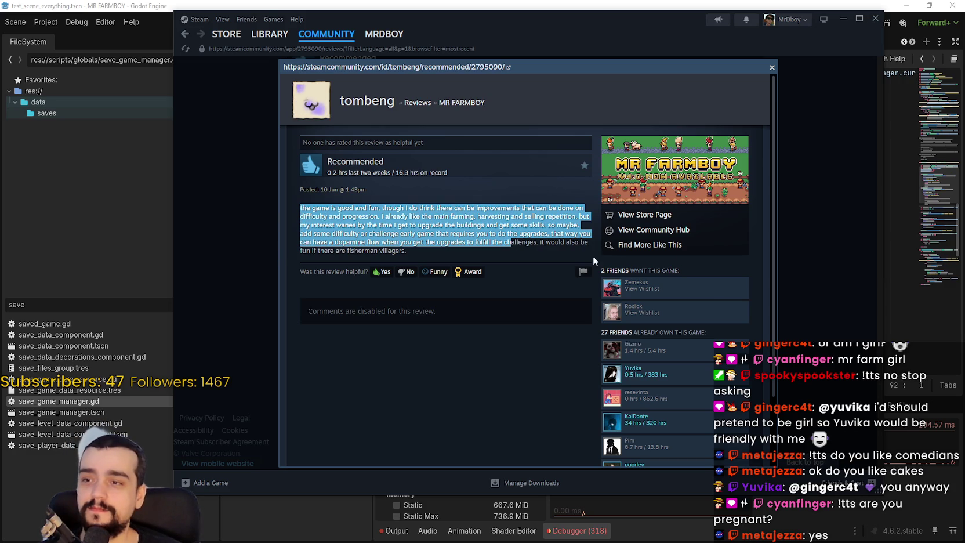
click(562, 237)
mouse_move(313, 207)
mouse_down()
mouse_move(593, 229)
mouse_move(586, 247)
mouse_up()
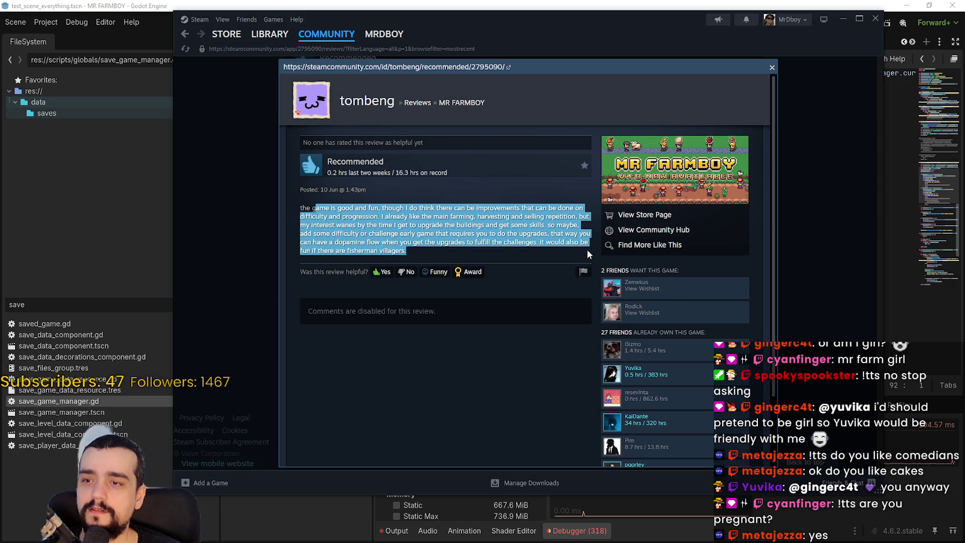
click(799, 272)
Step: Return to the MR FARMBOY store page and switch back to the Godot script at save_game
scroll(577, 329, down, 1)
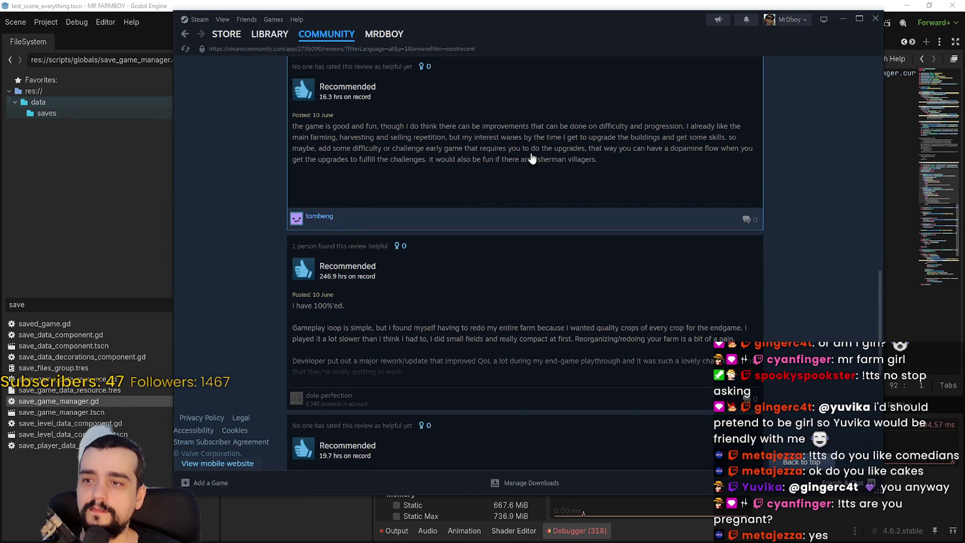
scroll(355, 179, down, 3)
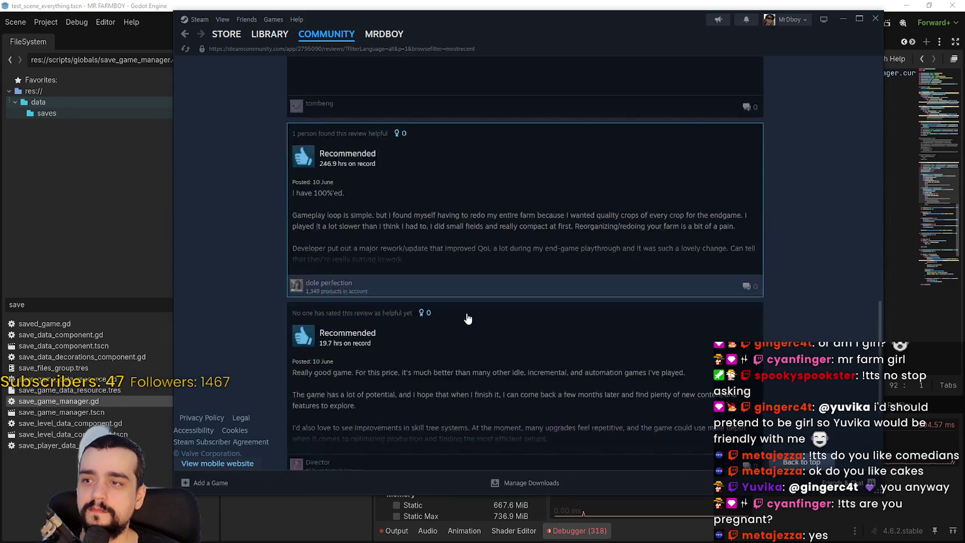
scroll(502, 185, down, 8)
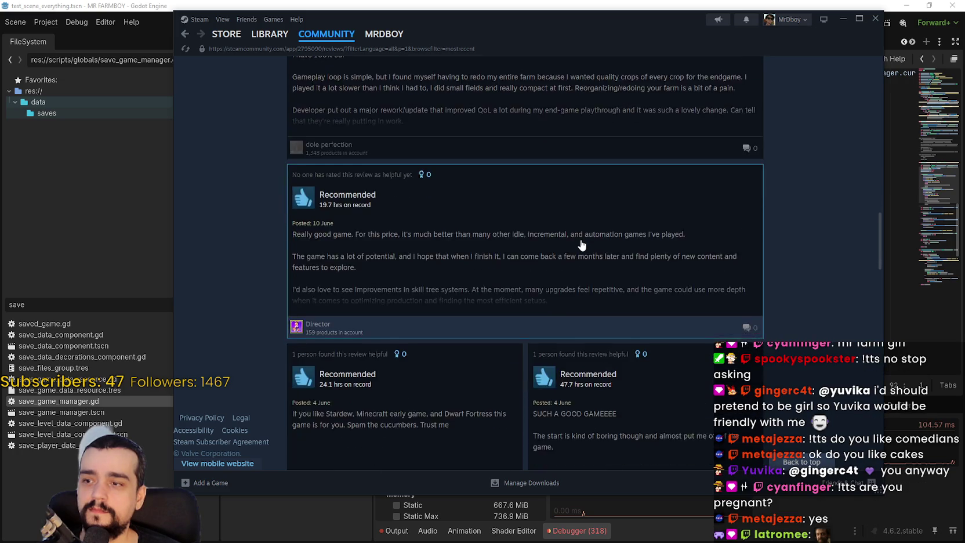
mouse_move(263, 36)
mouse_move(226, 39)
key(alt+Left)
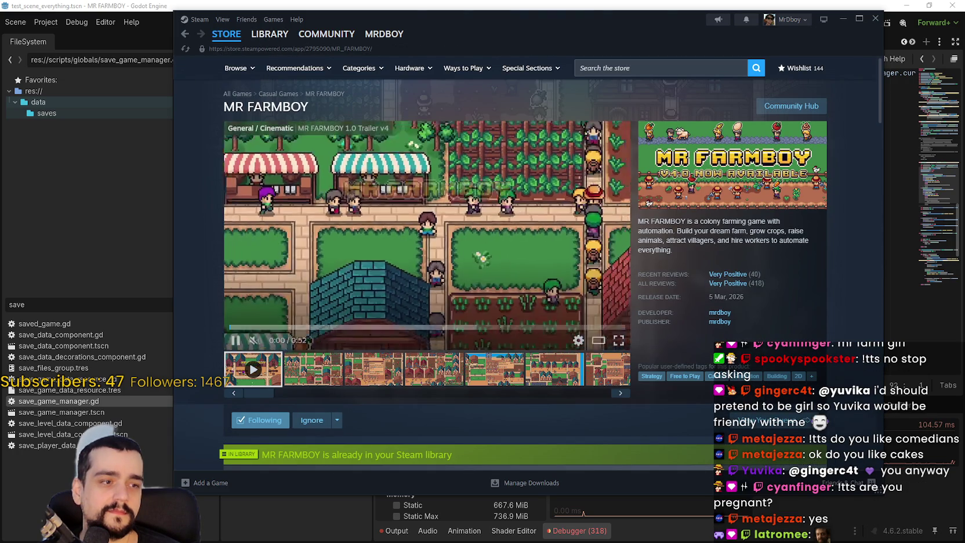
drag(625, 38, 610, 47)
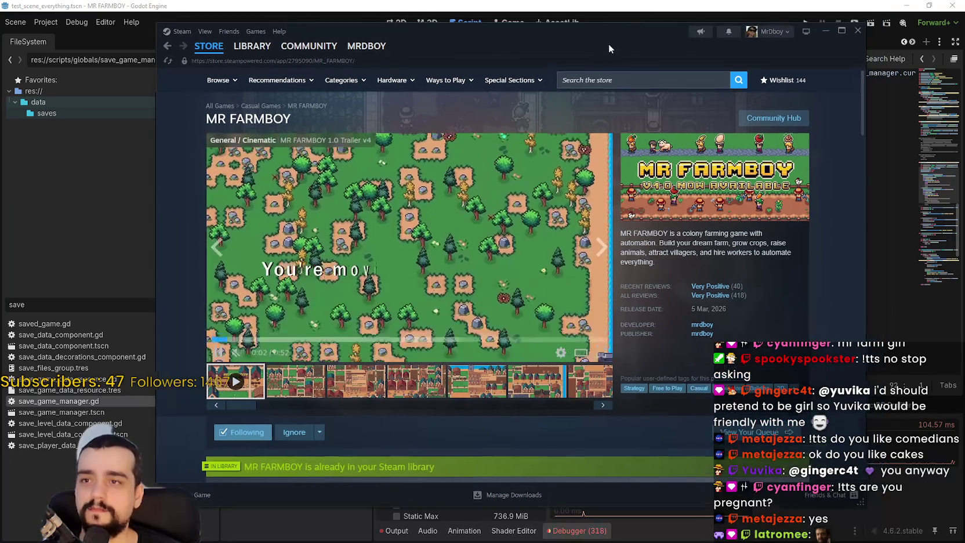
key(alt+Tab)
scroll(751, 250, down, 1)
scroll(751, 250, up, 3)
scroll(750, 250, up, 10)
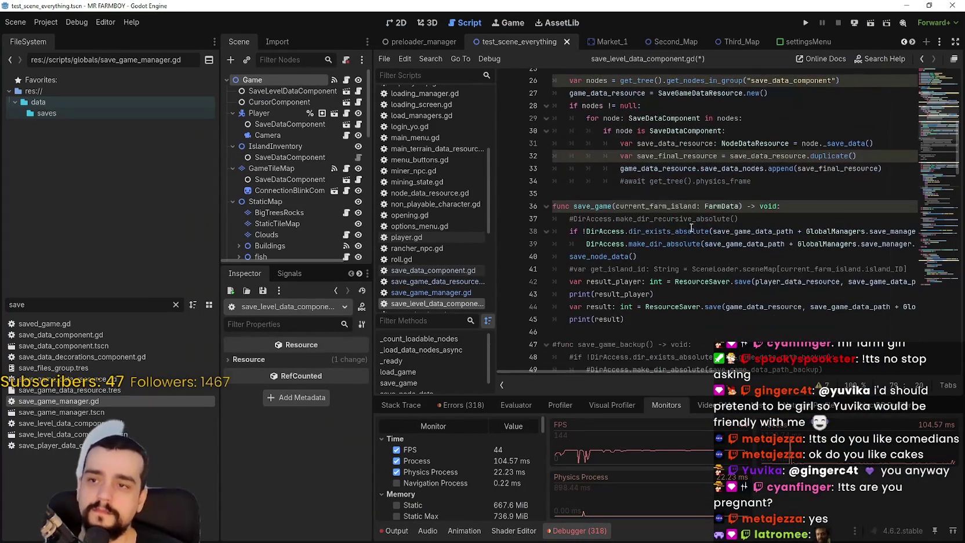
scroll(662, 226, up, 5)
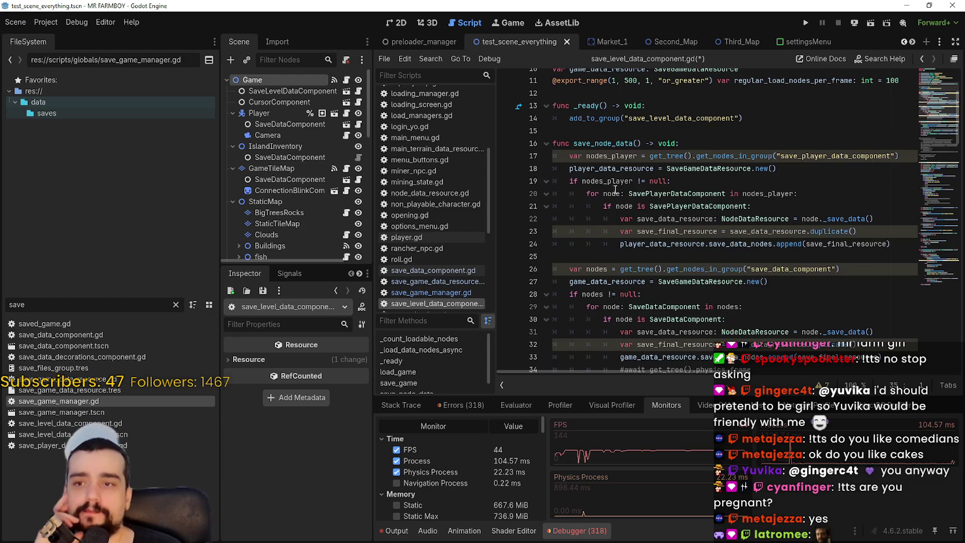
scroll(616, 190, up, 1)
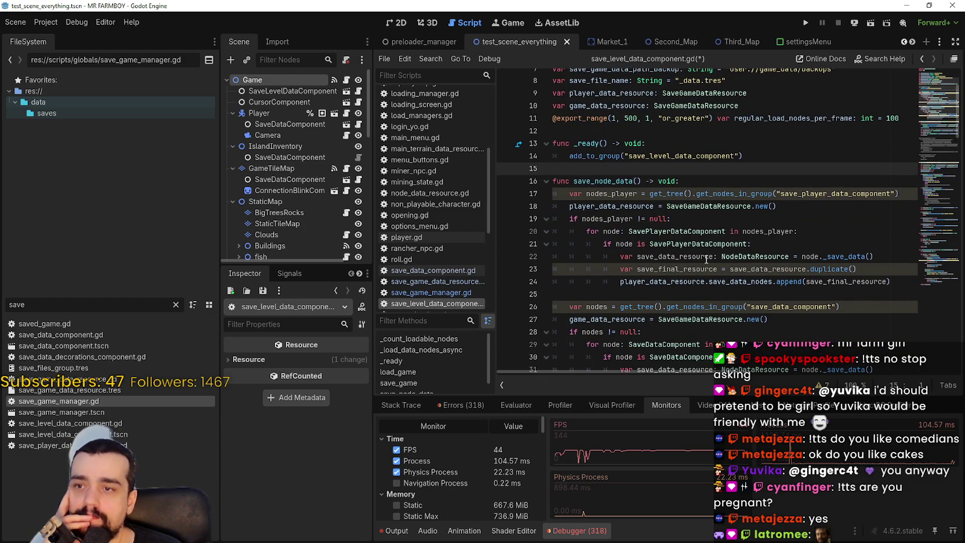
scroll(706, 259, up, 2)
scroll(698, 262, down, 7)
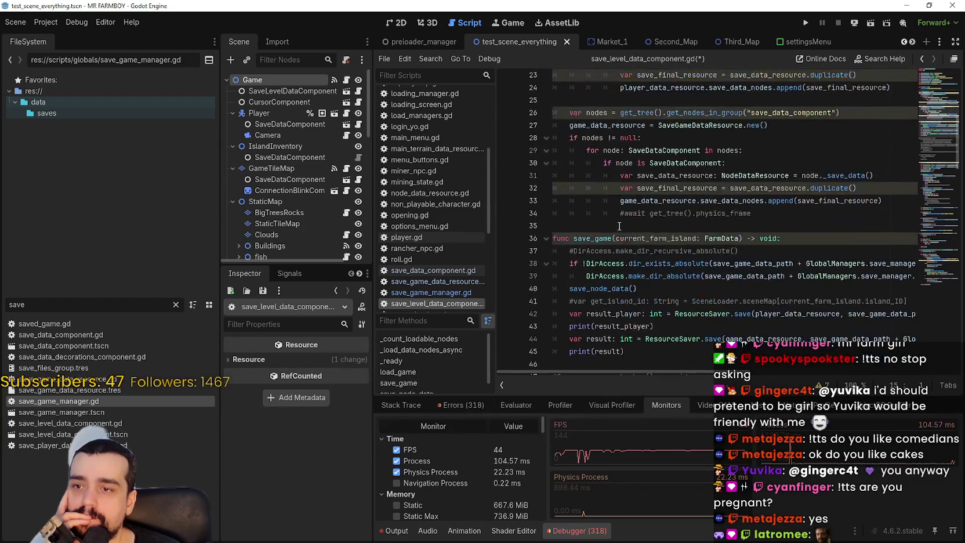
scroll(620, 226, down, 4)
scroll(620, 222, down, 2)
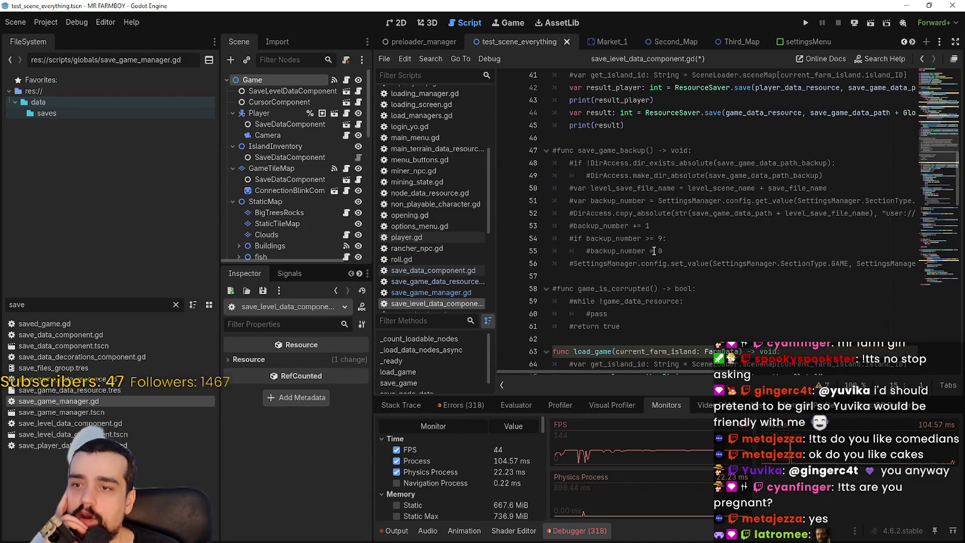
click(566, 214)
drag(574, 213, 852, 213)
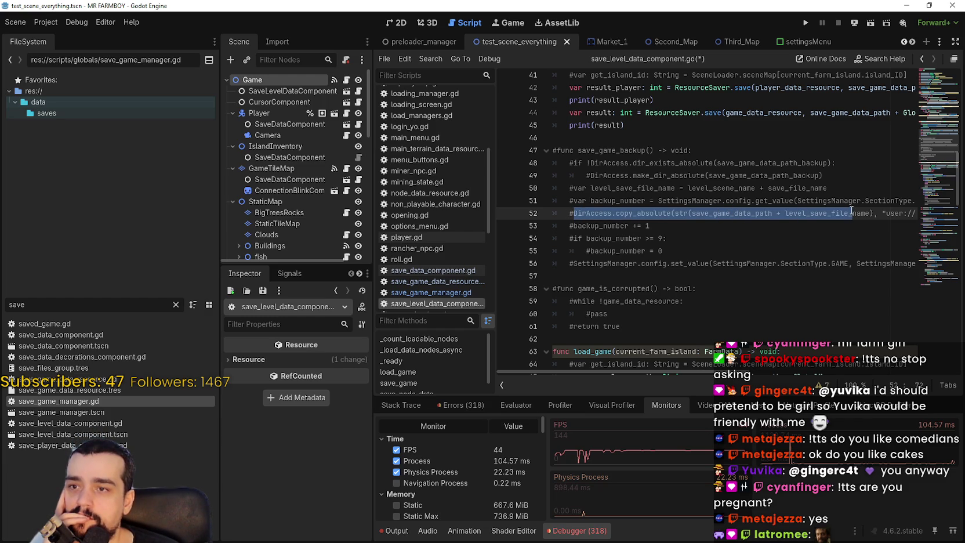
Step: Select the commented backup code on lines 48–52 and copy it
click(702, 180)
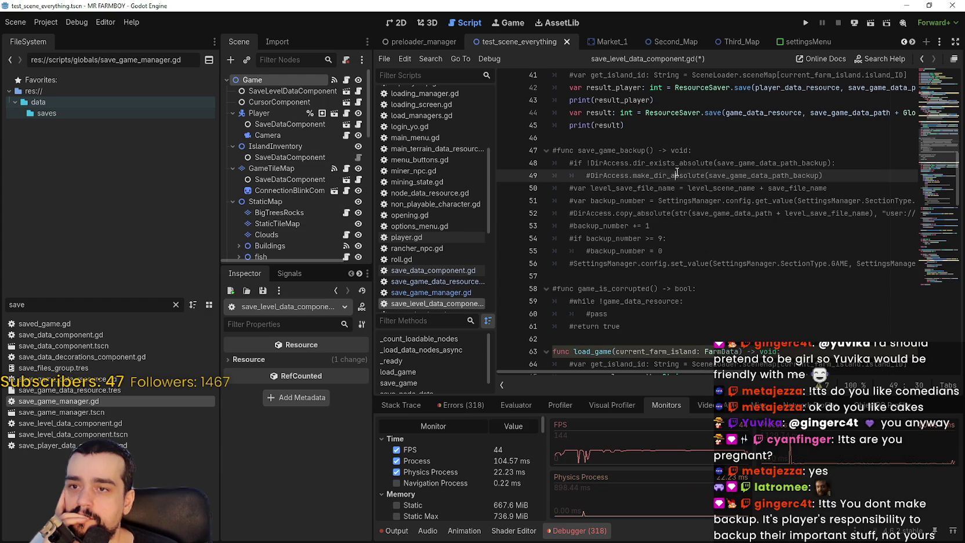
double_click(811, 180)
mouse_move(573, 212)
mouse_down()
mouse_move(899, 211)
mouse_move(478, 178)
mouse_up()
click(894, 212)
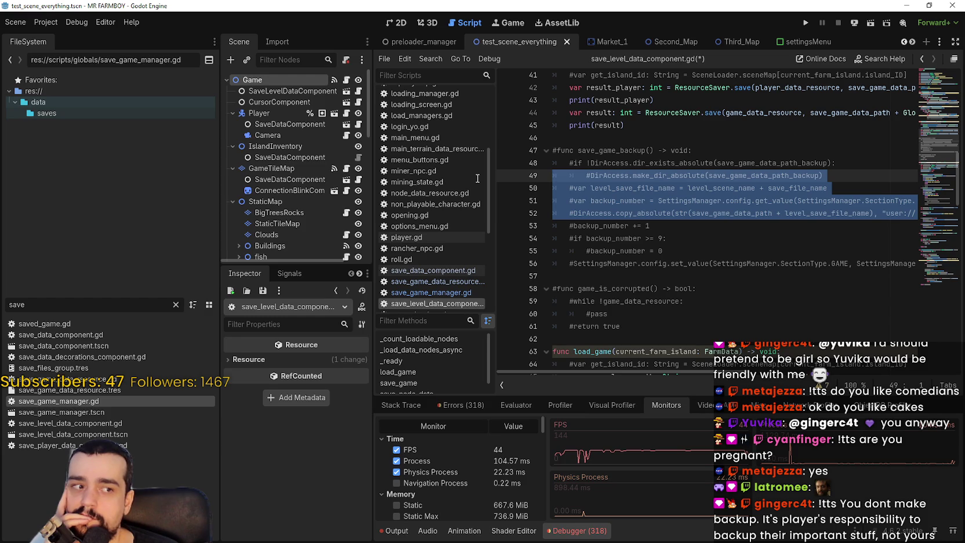
shift+click(501, 191)
shift+click(501, 165)
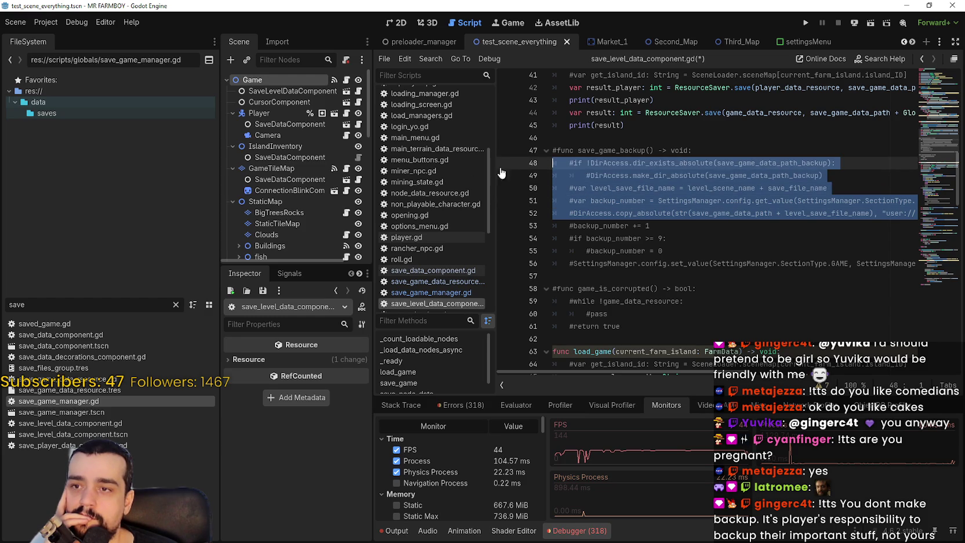
right_click(662, 197)
click(692, 264)
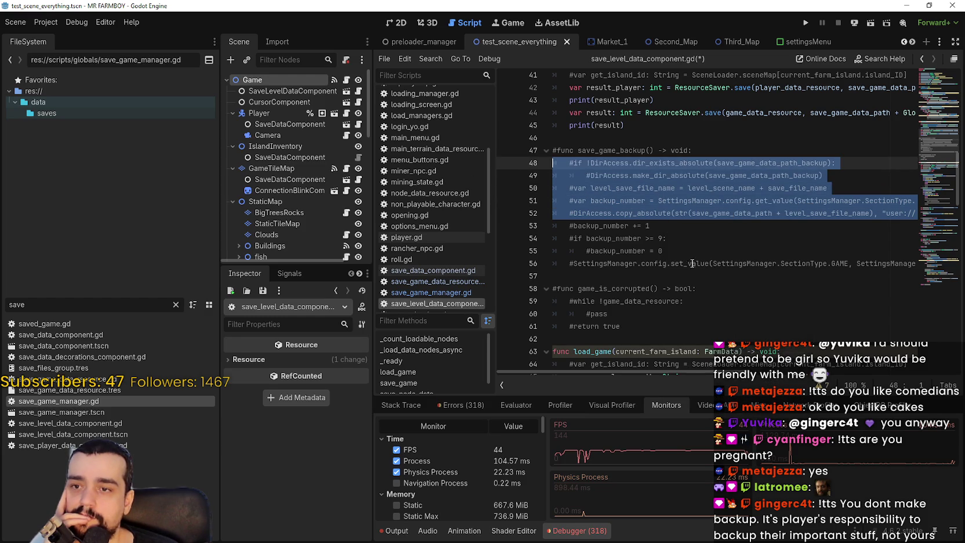
right_click(646, 219)
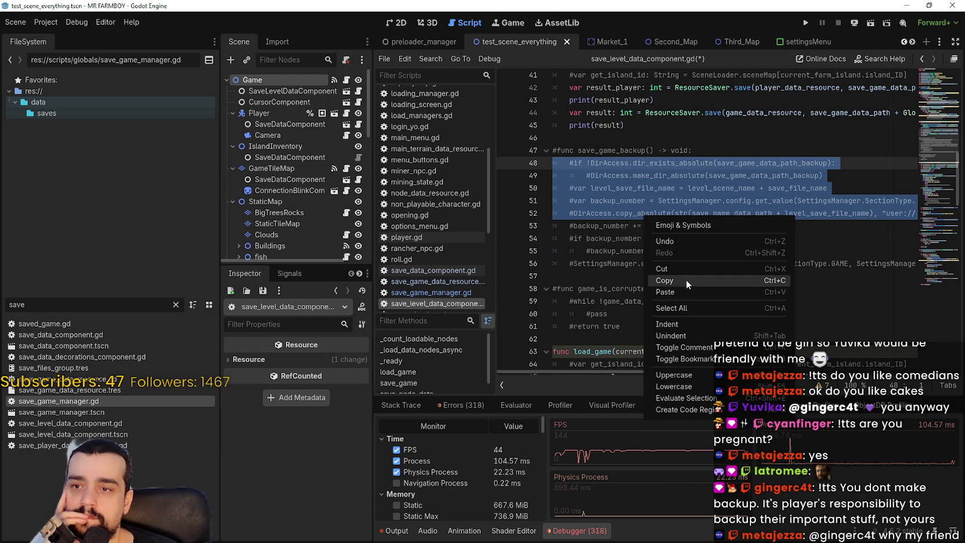
click(686, 279)
click(660, 228)
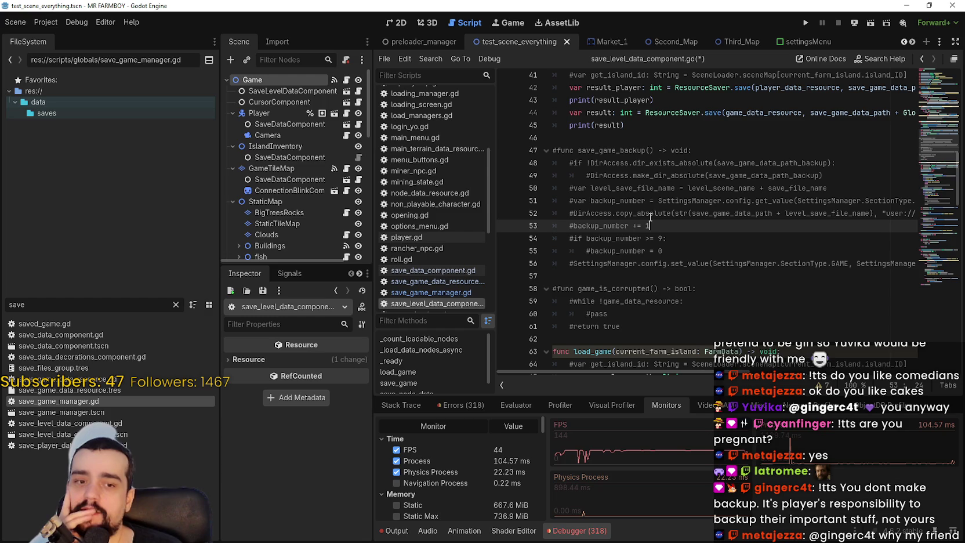
Step: Cancel the project reload prompt and open the project's user data folder
click(46, 22)
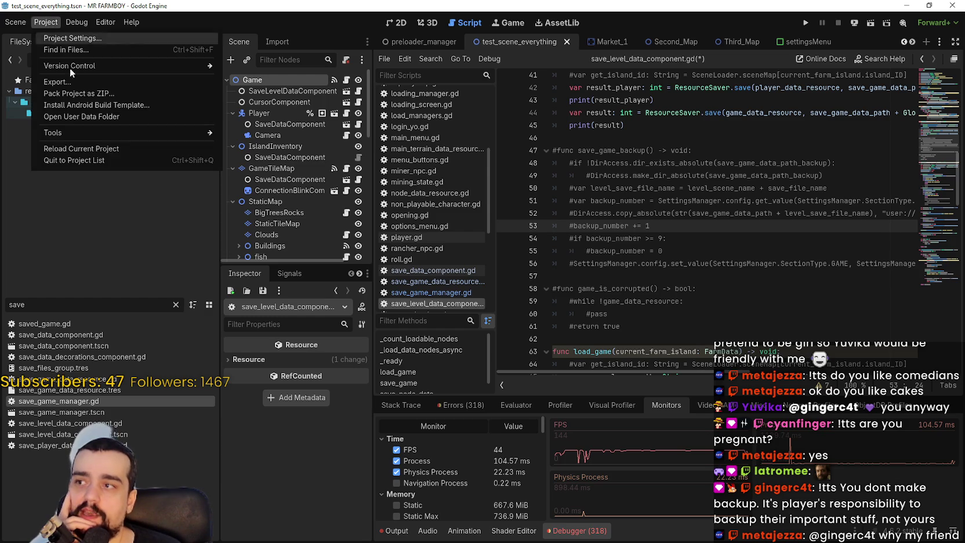
click(115, 149)
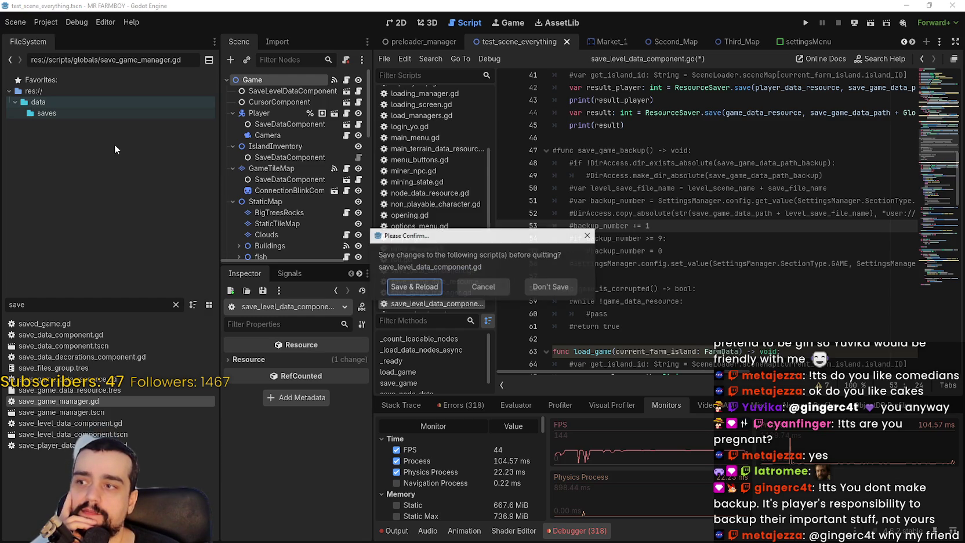
click(495, 286)
click(36, 27)
click(222, 156)
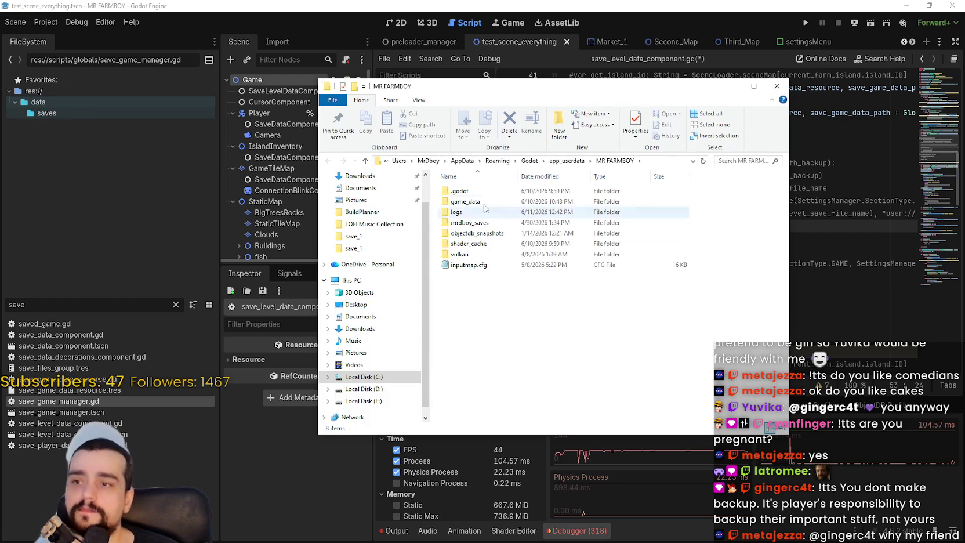
Step: Go into game_data > backups and inspect the save_1 and save_3 folders
double_click(465, 201)
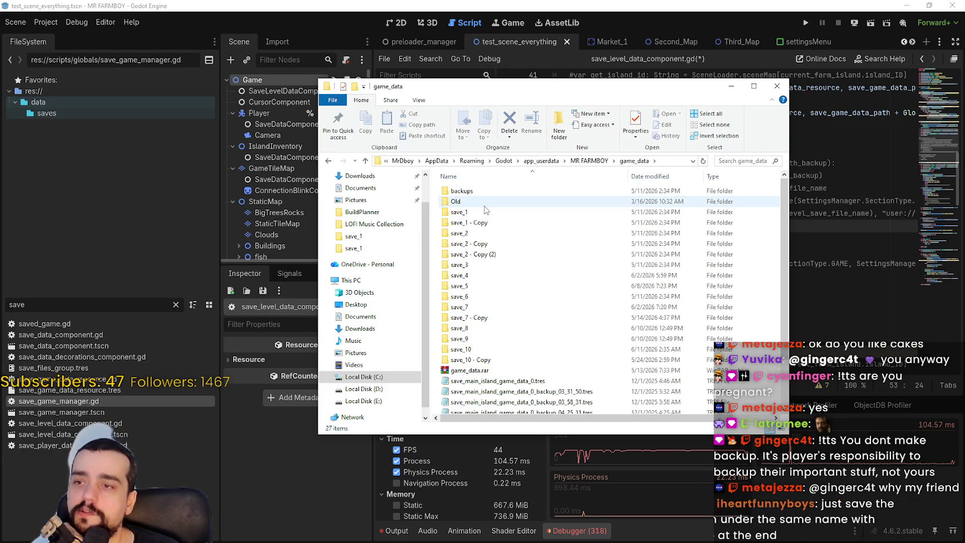
double_click(462, 192)
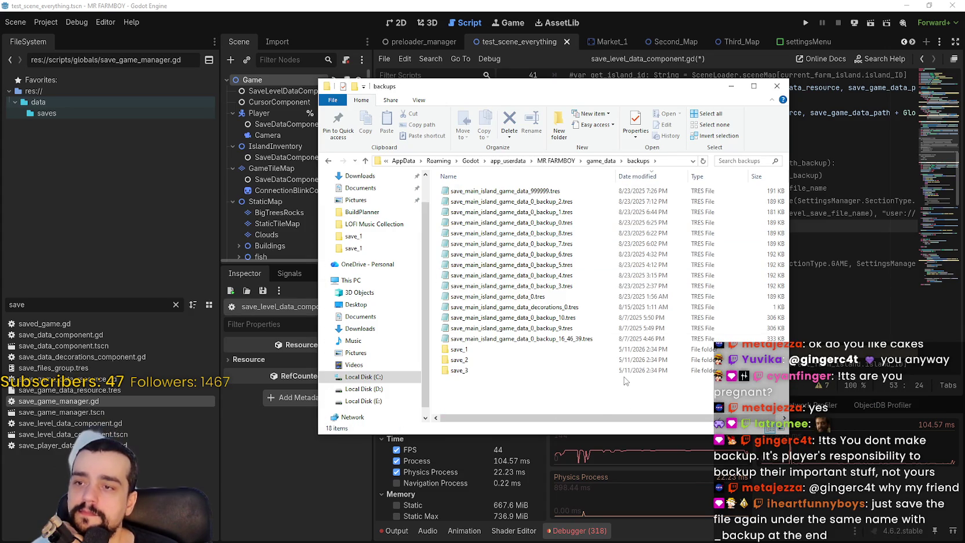
double_click(475, 346)
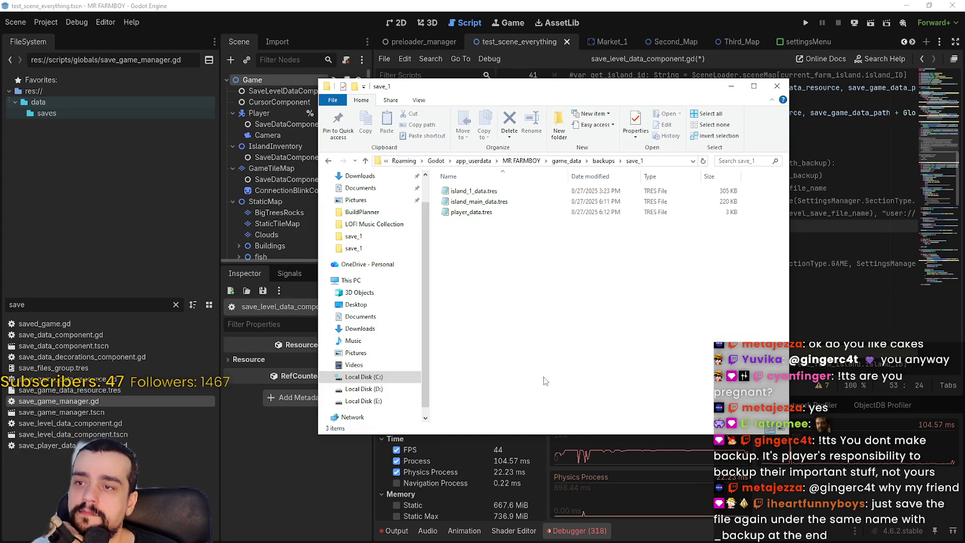
click(597, 163)
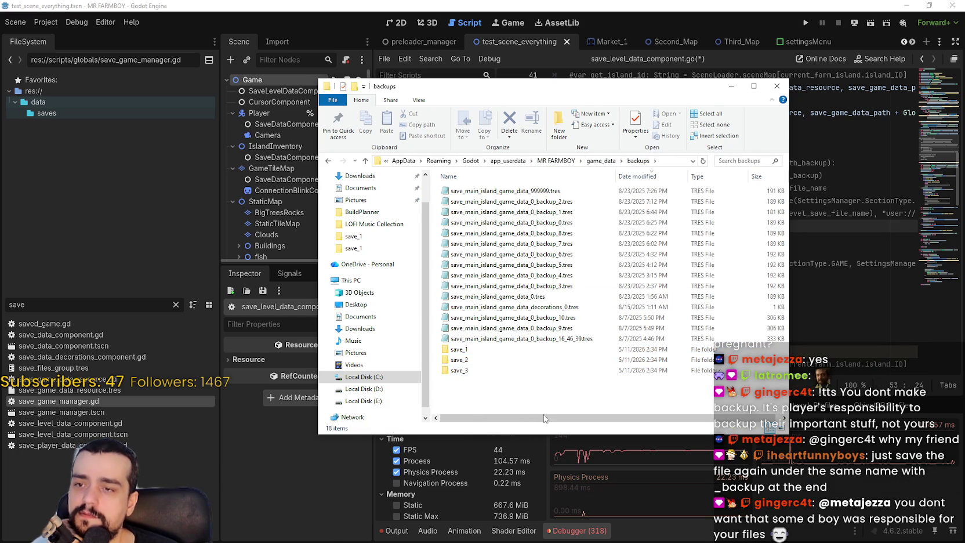
double_click(484, 371)
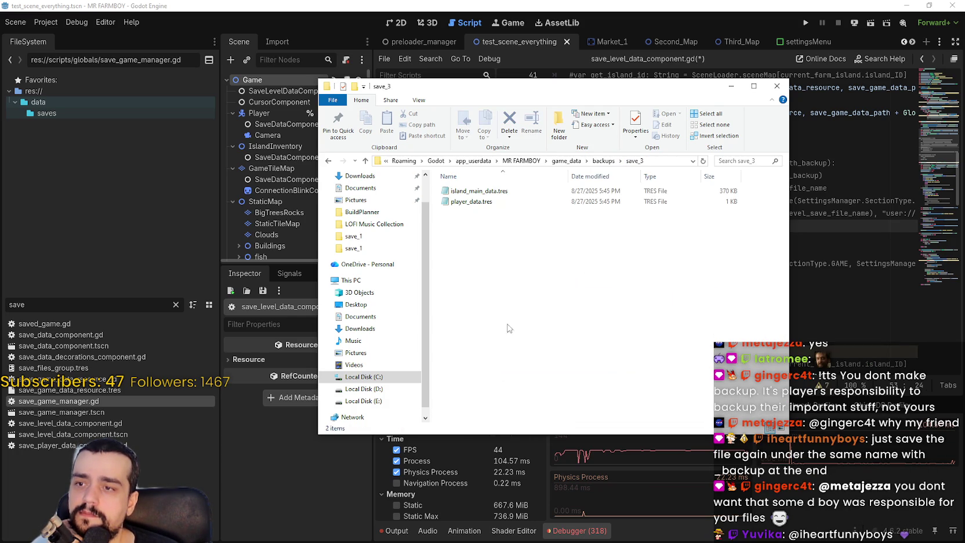
click(593, 162)
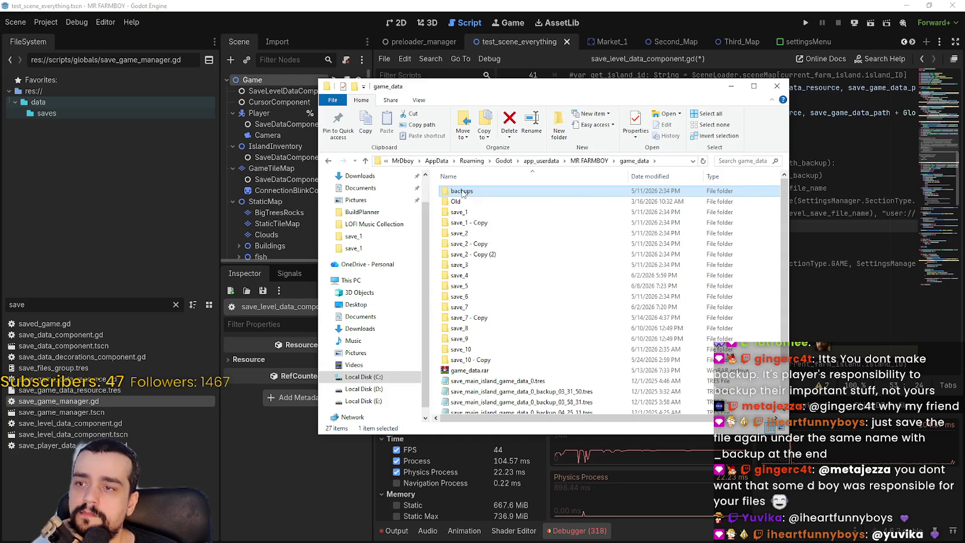
Step: Revisit save_1, then open save_2 and its player_data.tres file
double_click(473, 350)
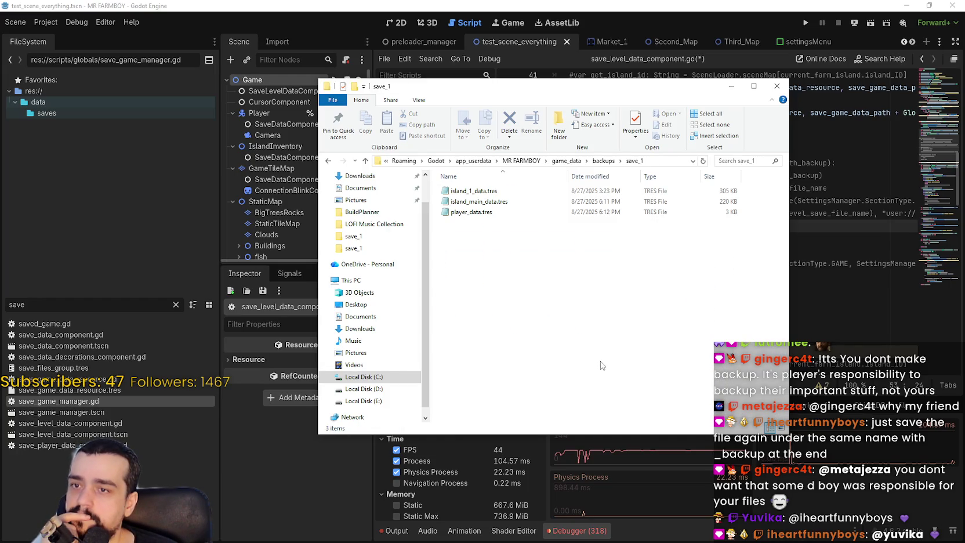
click(605, 164)
double_click(471, 361)
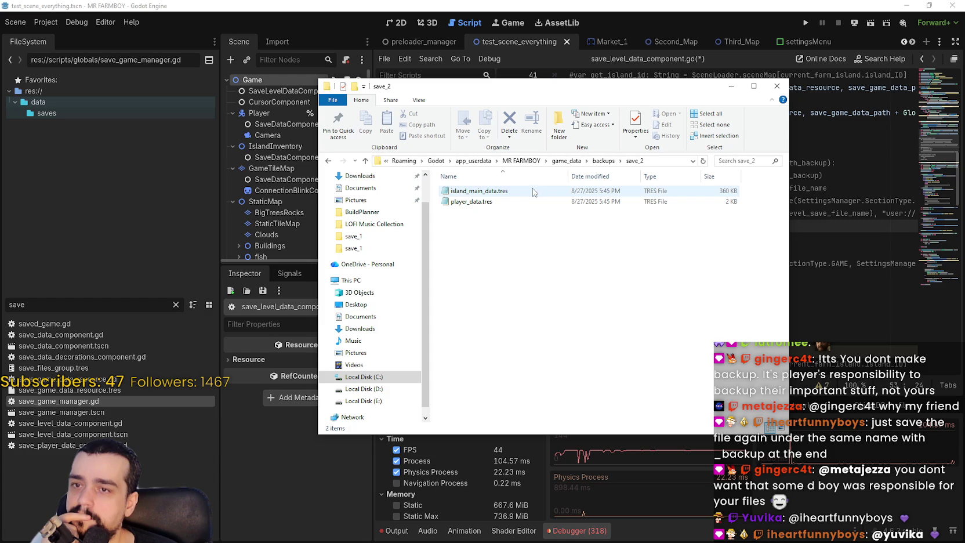
click(528, 201)
double_click(687, 202)
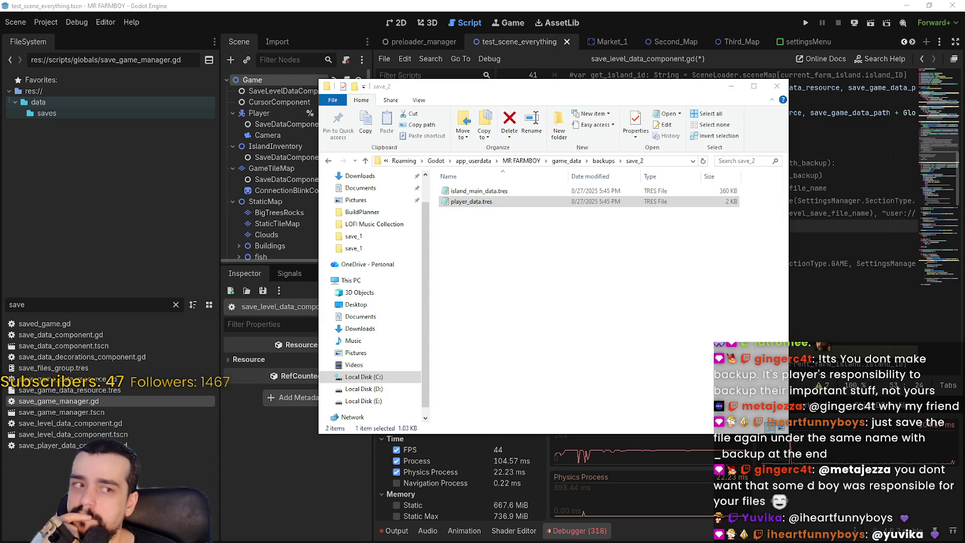
scroll(673, 239, down, 2)
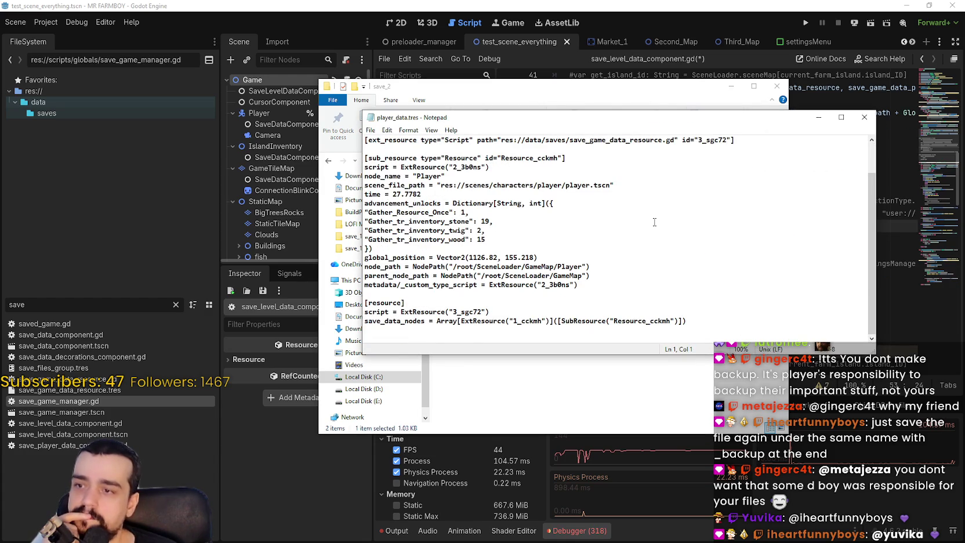
scroll(497, 302, up, 2)
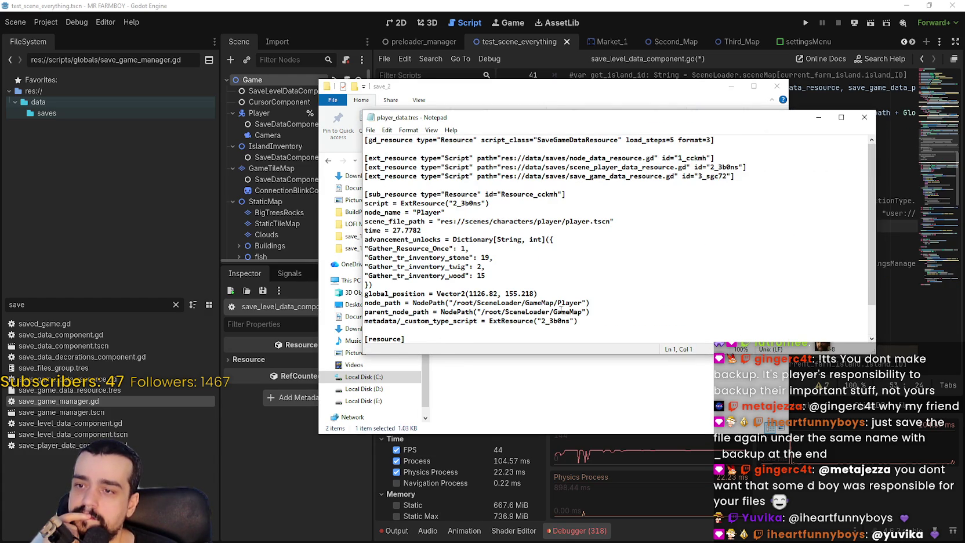
scroll(565, 311, down, 2)
scroll(565, 312, up, 2)
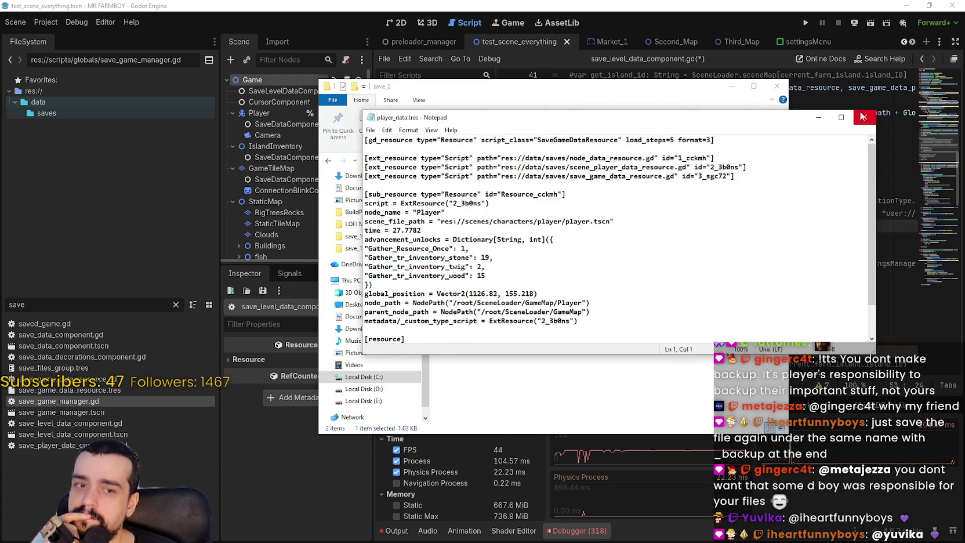
click(863, 115)
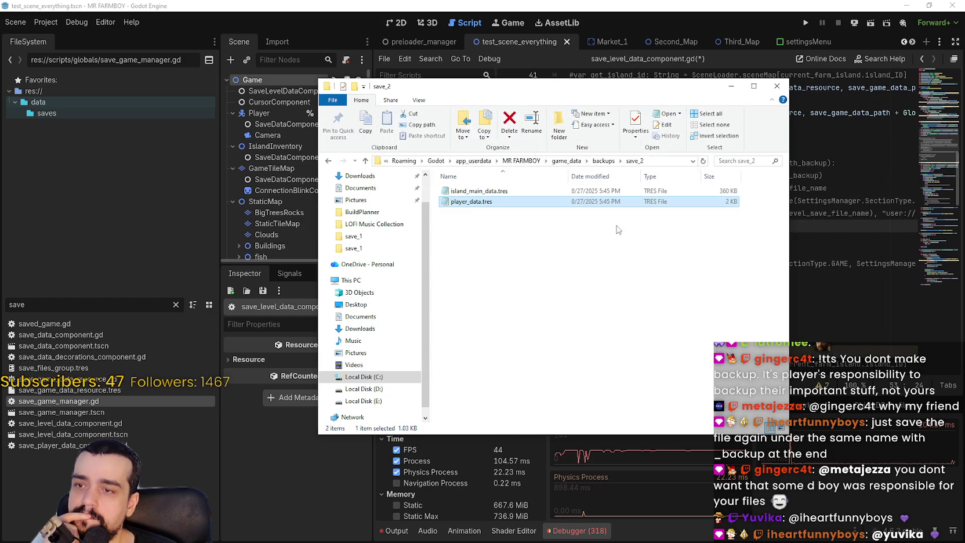
click(737, 93)
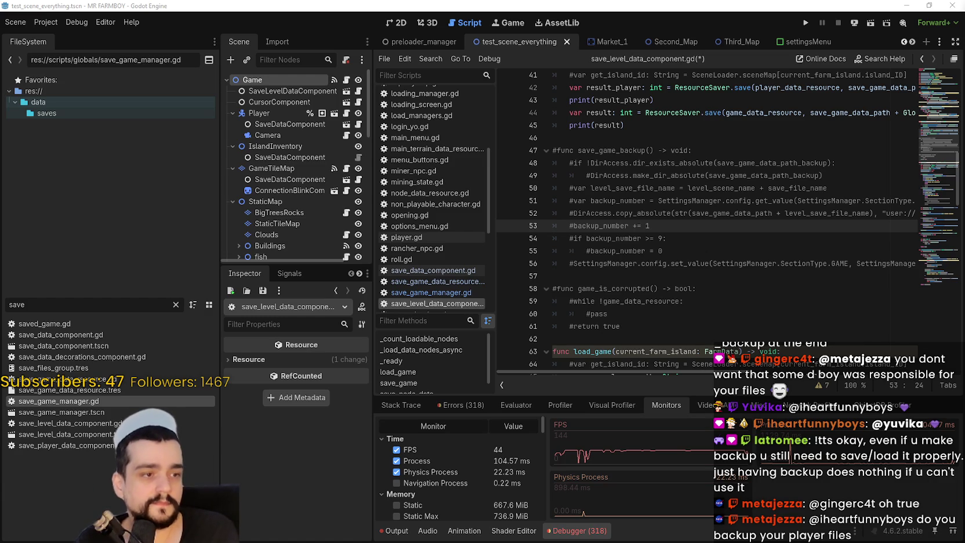
Step: Scroll down through load_game, placing the caret on empty lines 62 and 70 and at line 79's end
click(649, 302)
scroll(650, 290, down, 2)
click(661, 249)
click(657, 276)
click(665, 262)
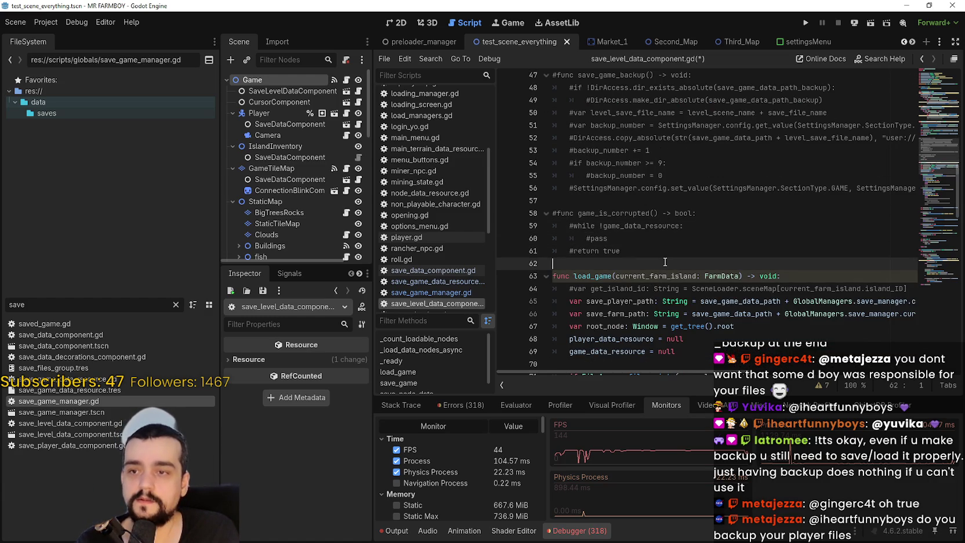
scroll(665, 262, down, 2)
click(651, 290)
scroll(652, 290, down, 3)
click(652, 288)
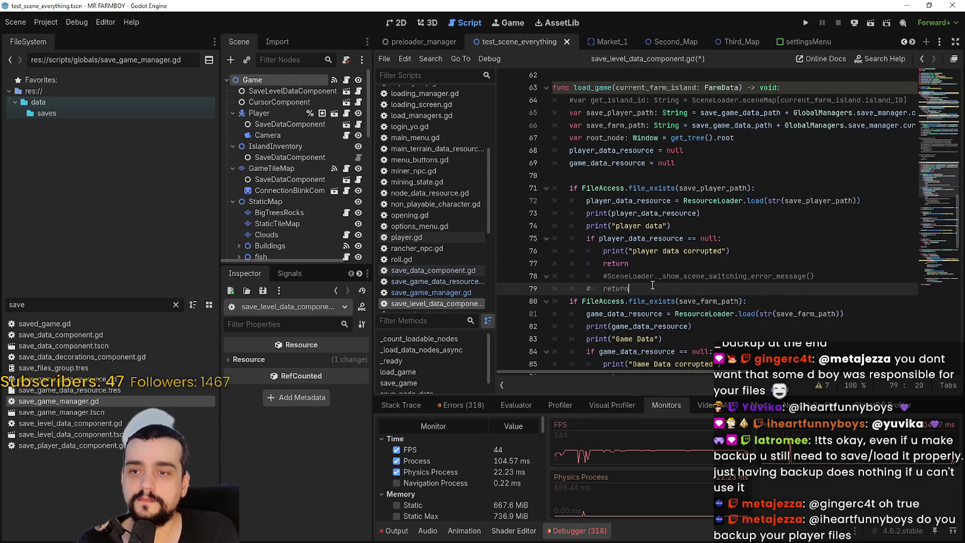
scroll(653, 285, down, 1)
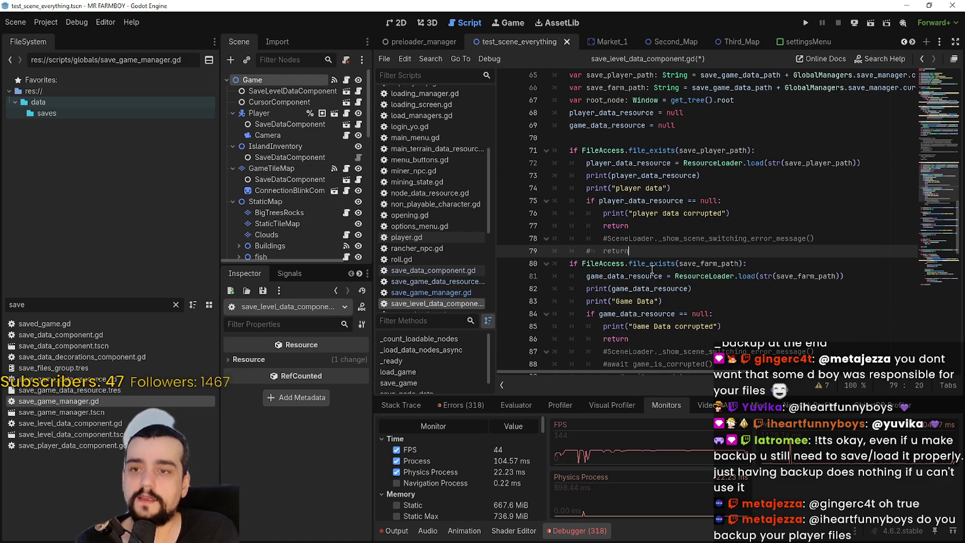
Step: Check the last run's Output log and Debugger monitors, then revisit commented lines 78–79
click(633, 138)
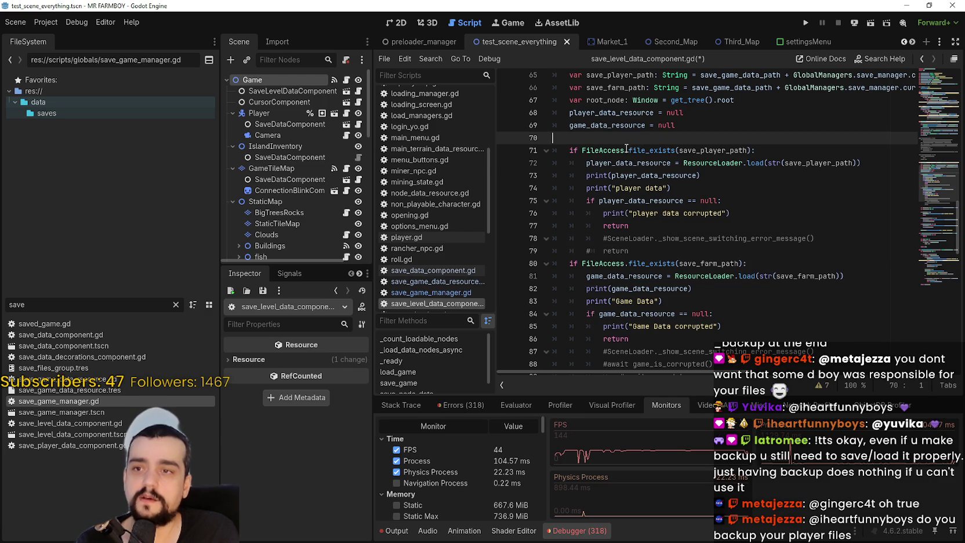
click(637, 250)
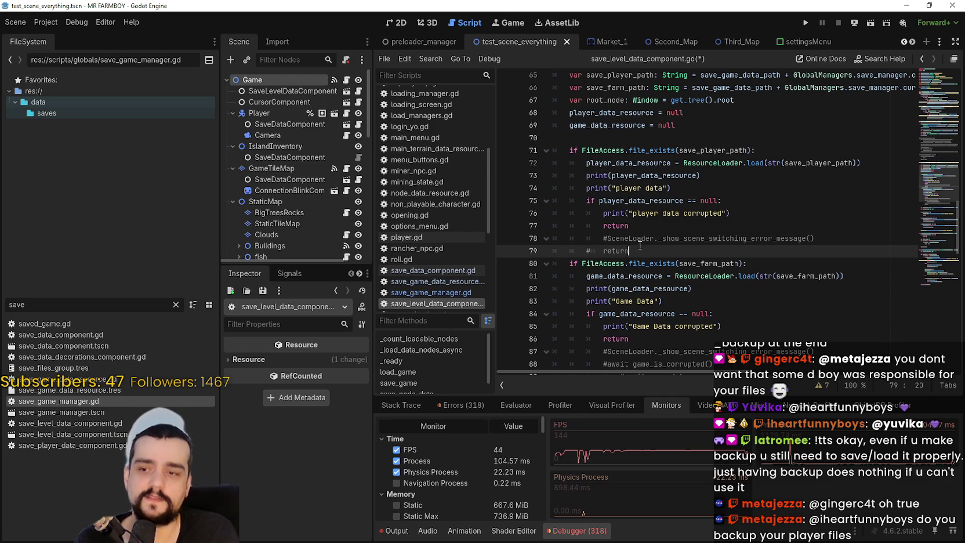
click(394, 530)
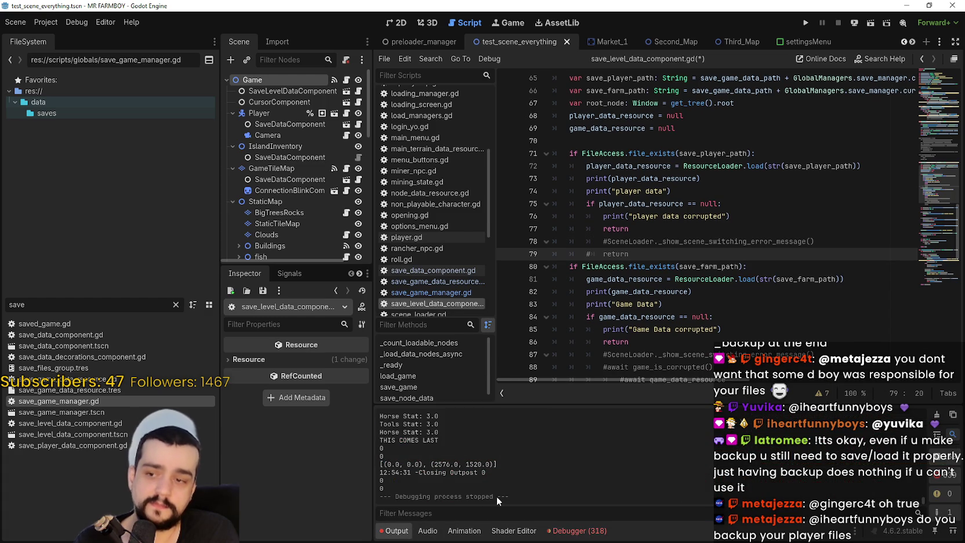
click(574, 531)
click(652, 242)
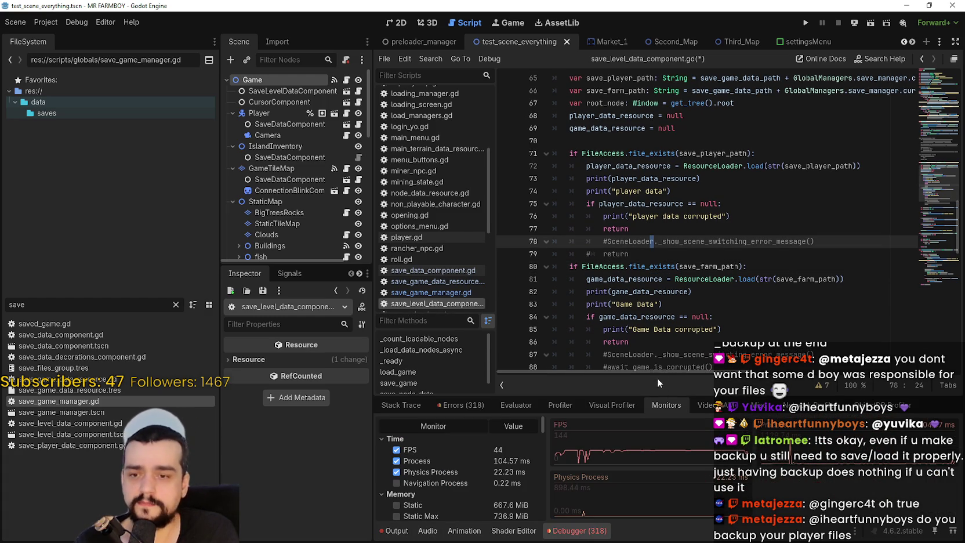
click(653, 255)
scroll(640, 306, up, 3)
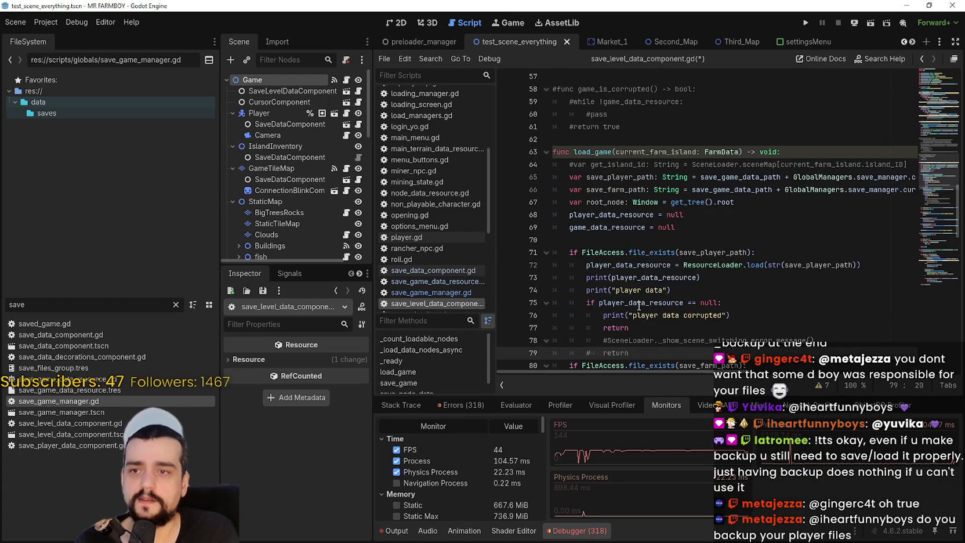
scroll(638, 305, down, 6)
scroll(638, 306, down, 2)
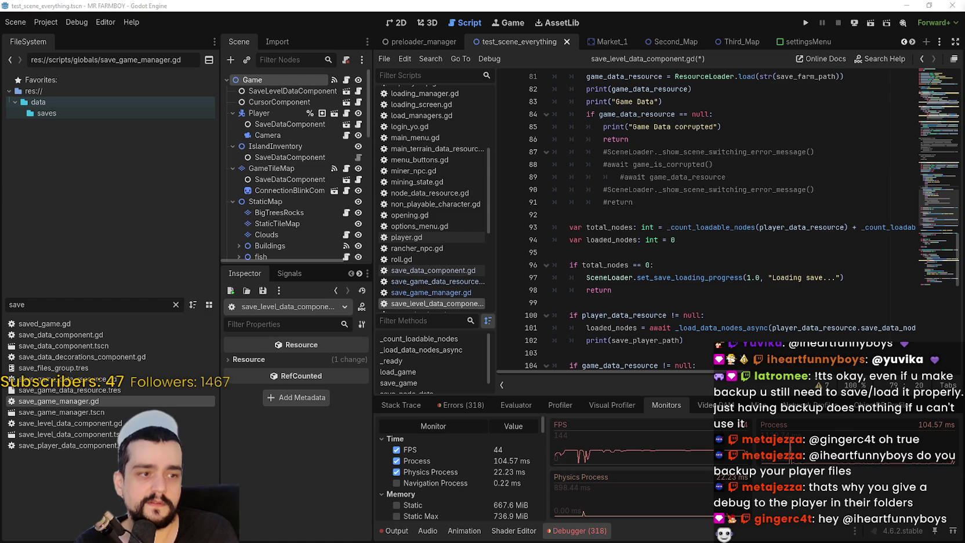
click(705, 253)
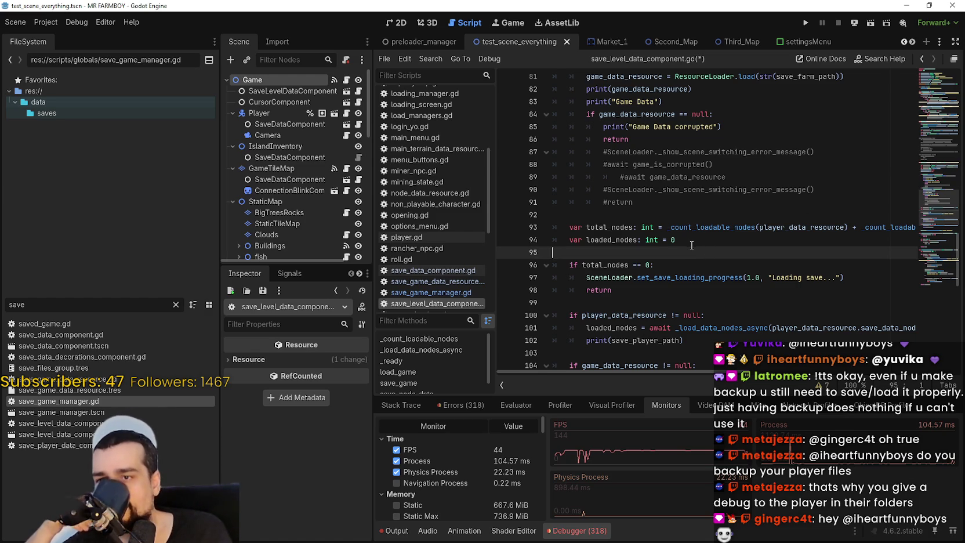
scroll(691, 245, down, 3)
click(675, 171)
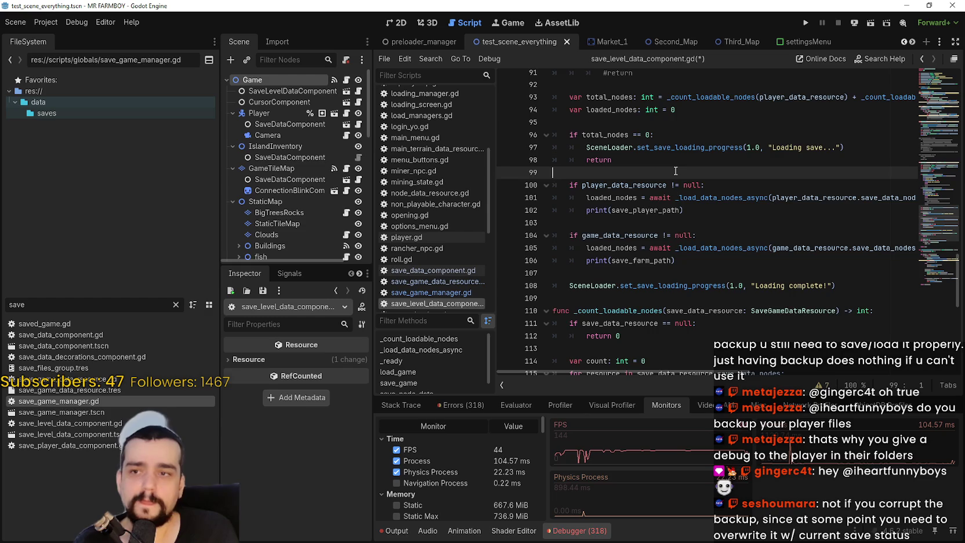
scroll(670, 167, down, 1)
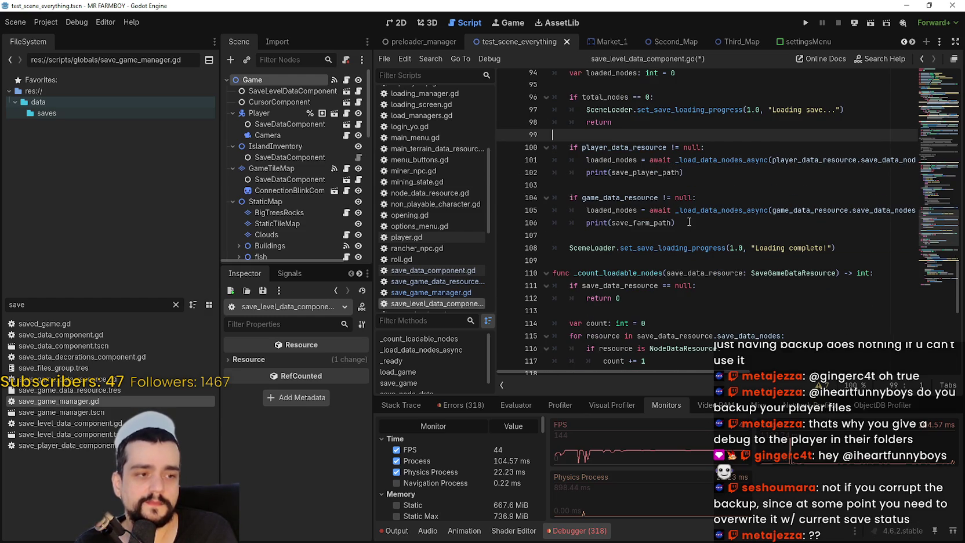
click(677, 195)
key(Up)
key(Up)
key(Down)
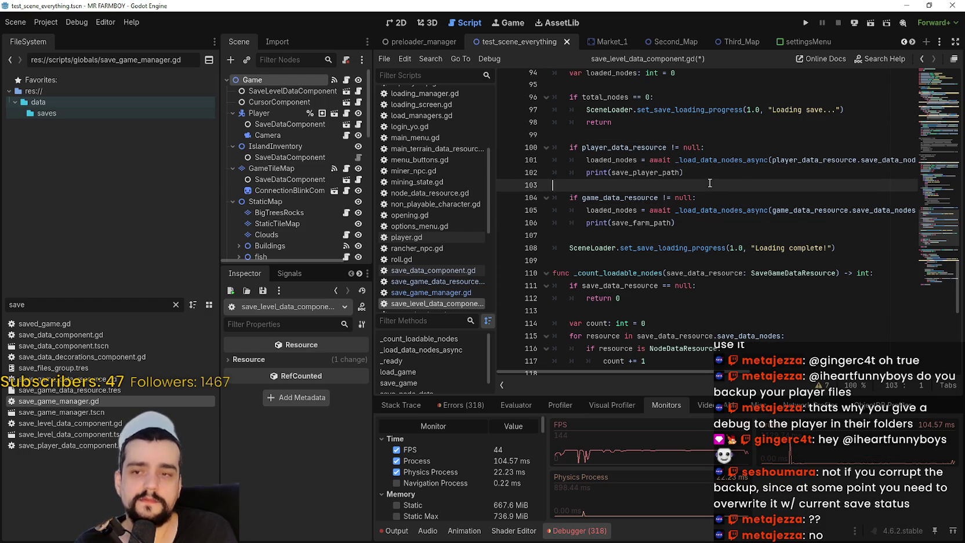
scroll(671, 237, up, 3)
click(671, 237)
click(670, 247)
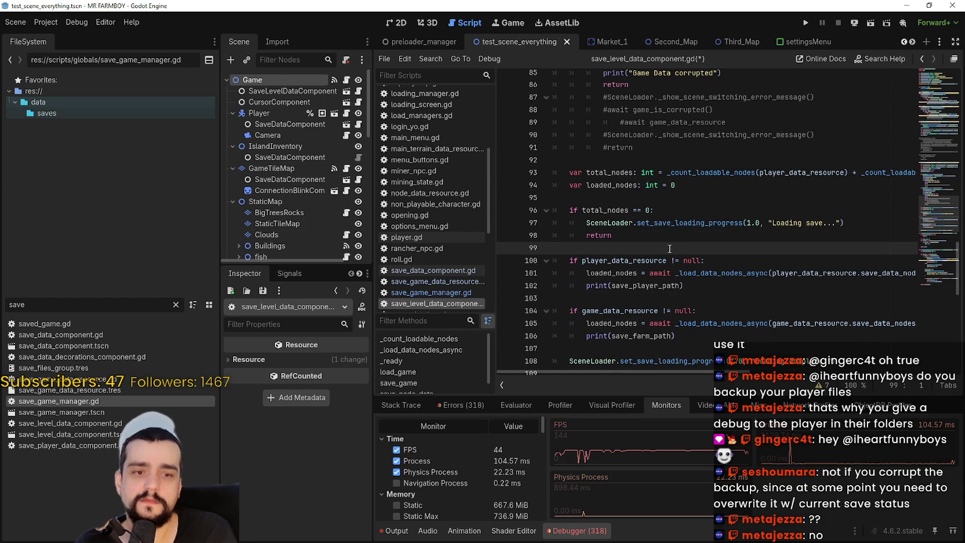
scroll(670, 248, up, 2)
click(663, 274)
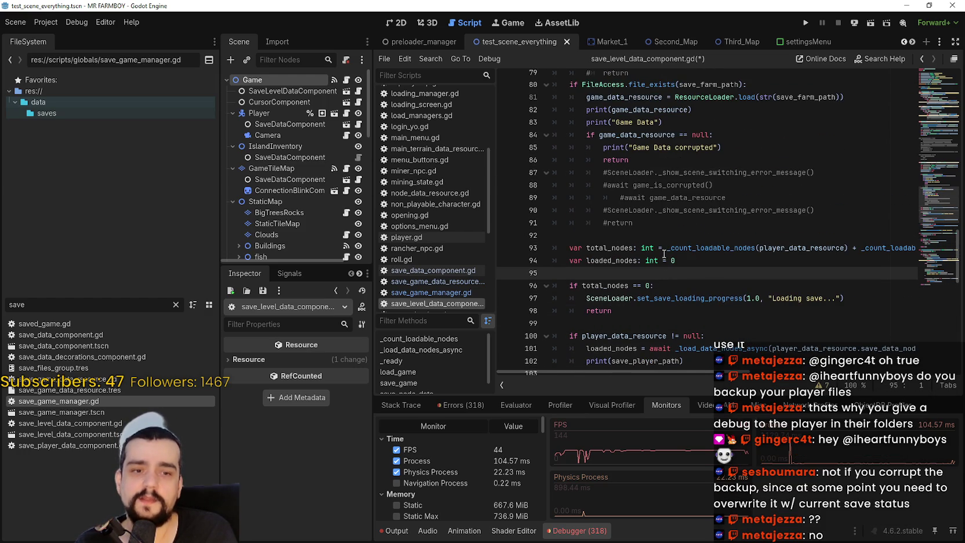
click(665, 232)
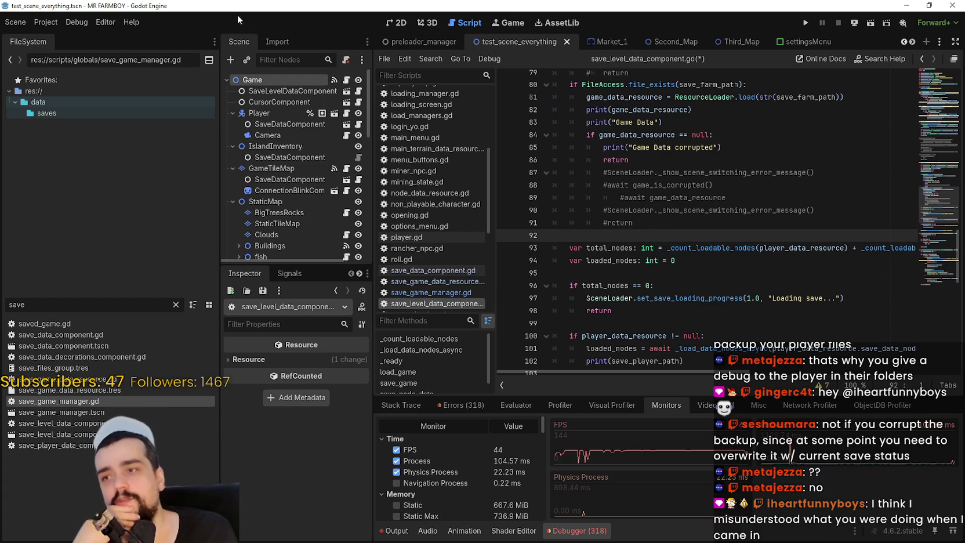
Step: Open the project's user data folder in Explorer and go into game_data, then save_1
click(46, 22)
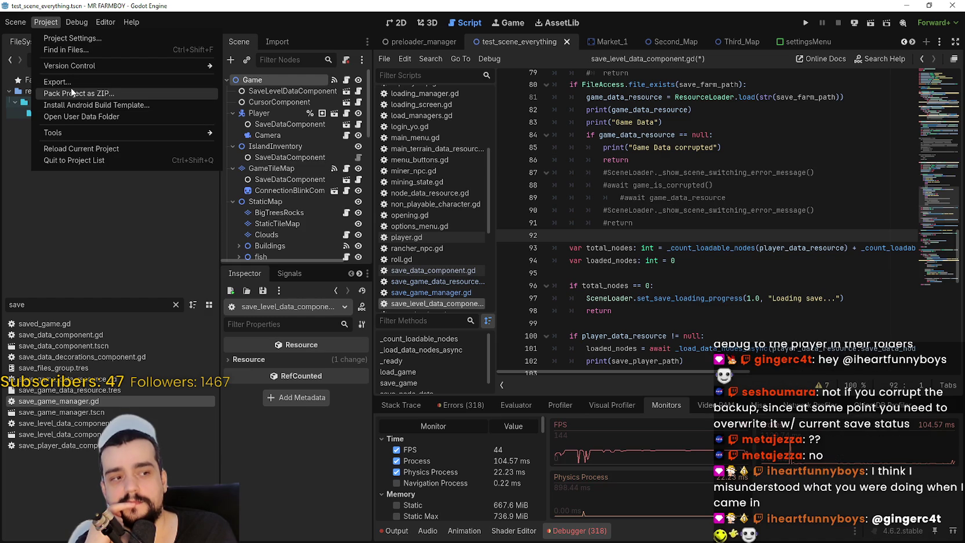
click(94, 116)
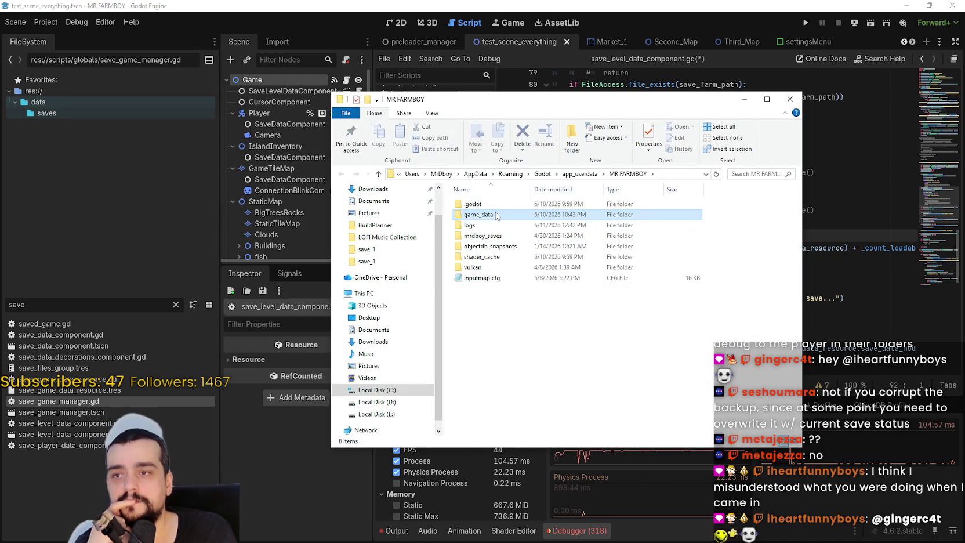
double_click(496, 214)
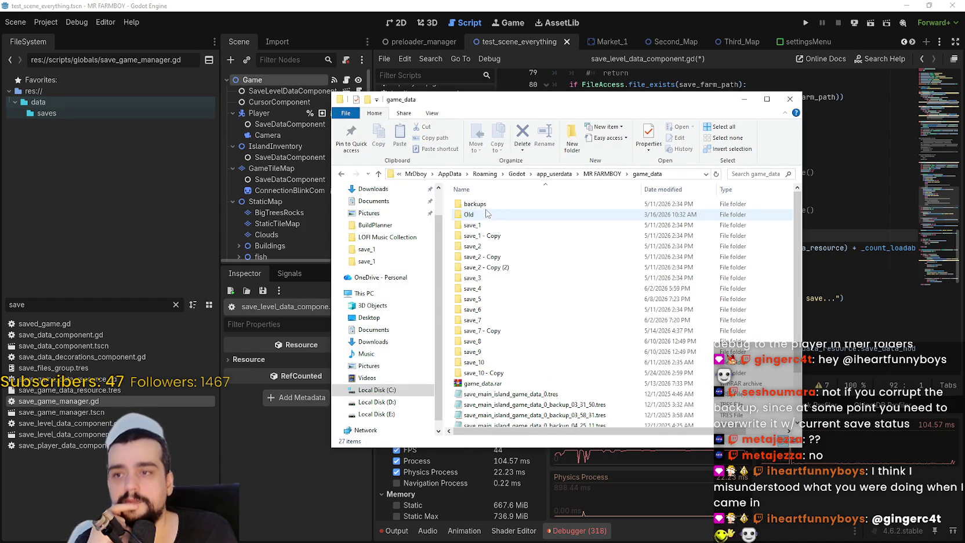
double_click(472, 225)
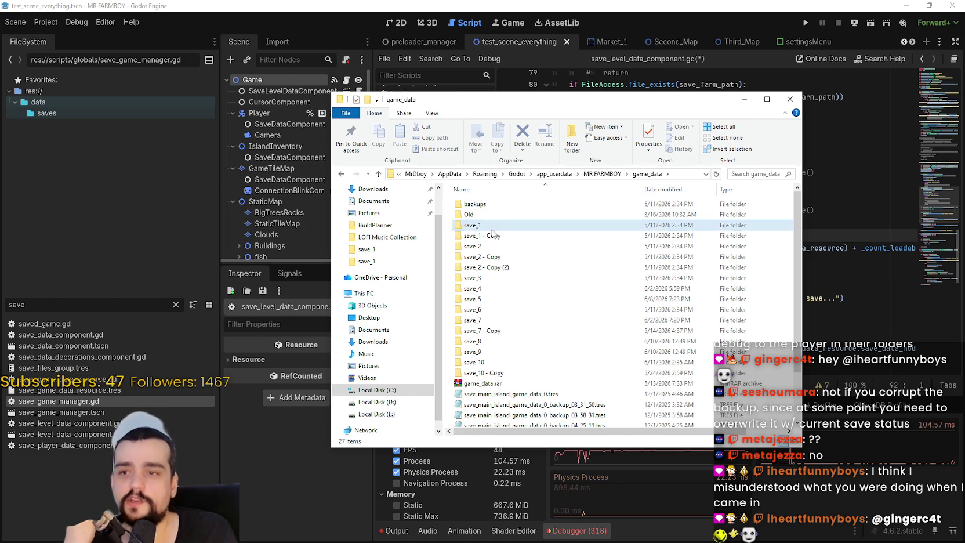
Step: Select island_main_data.tres and player_data.tres in save_1
drag(580, 268, 445, 195)
drag(614, 259, 445, 198)
click(647, 280)
drag(657, 254, 525, 205)
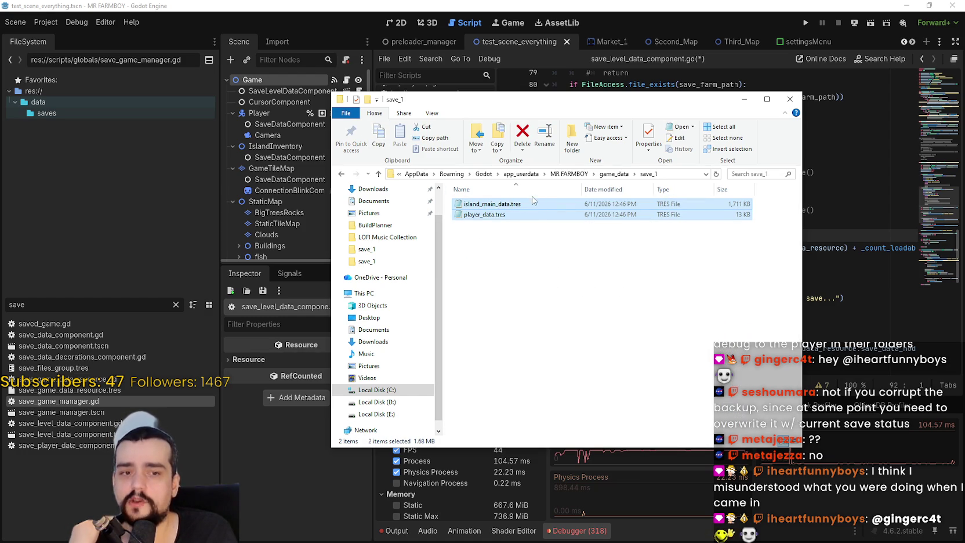
mouse_move(548, 243)
mouse_down()
mouse_move(483, 206)
mouse_move(486, 218)
mouse_move(498, 212)
mouse_up()
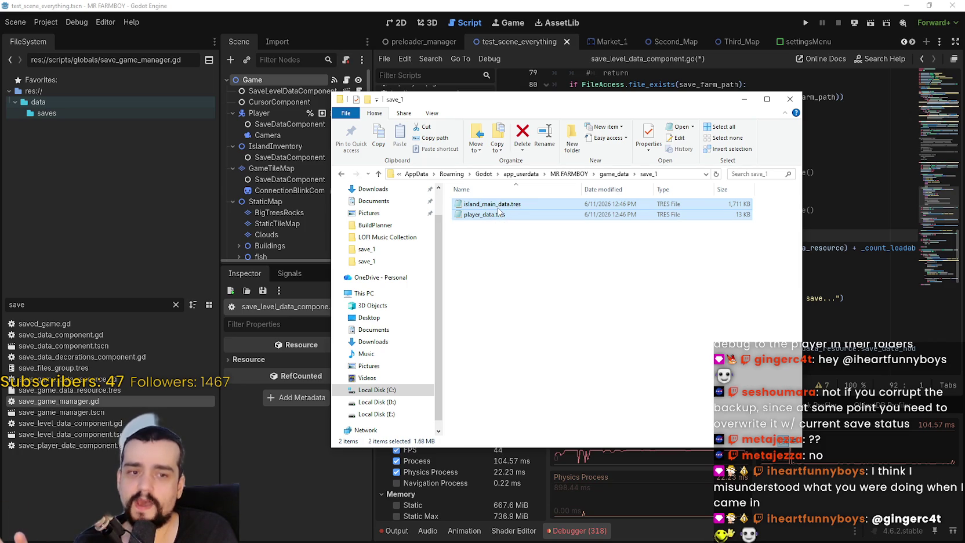
mouse_move(511, 253)
mouse_down()
mouse_move(495, 221)
mouse_move(494, 231)
mouse_move(498, 210)
mouse_up()
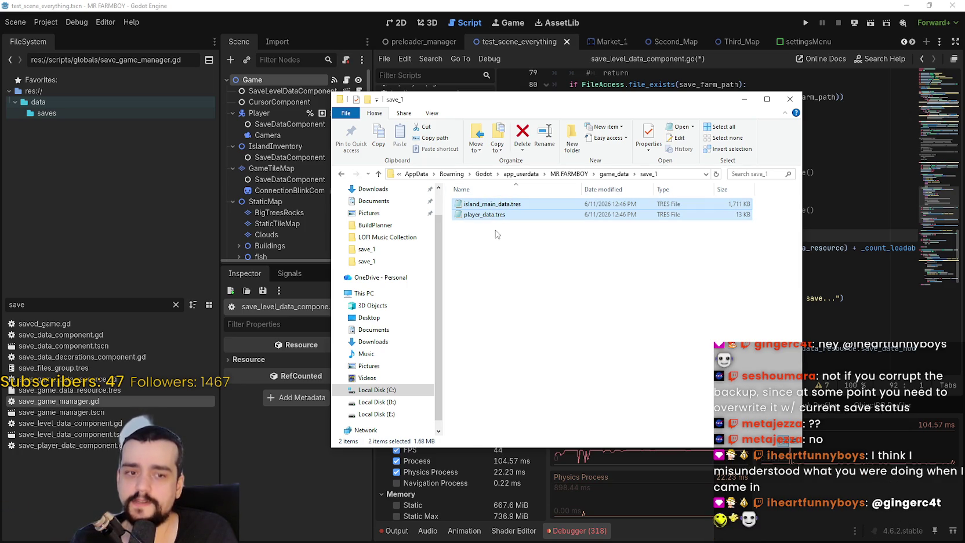
Step: Highlight both save files in save_1, then clear the selection
click(529, 277)
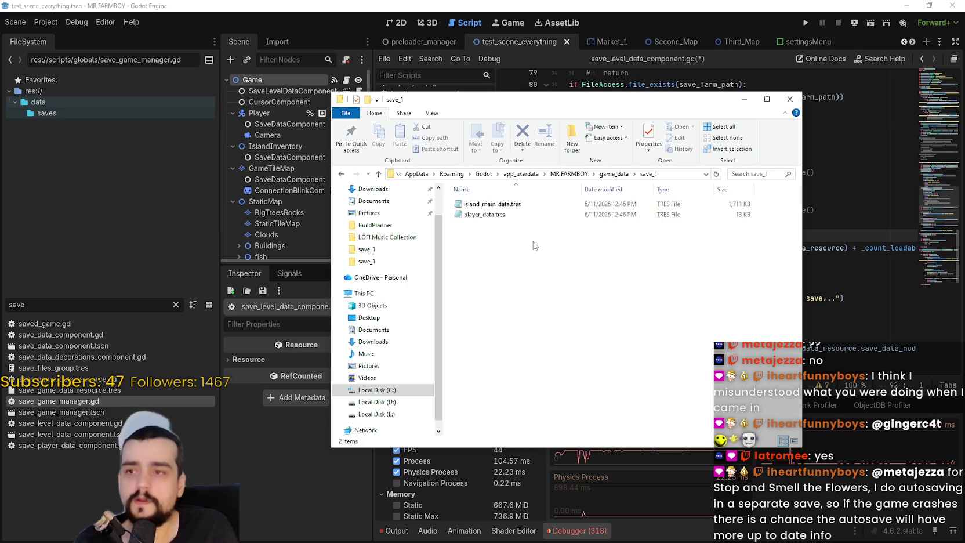
drag(616, 316, 470, 195)
click(579, 315)
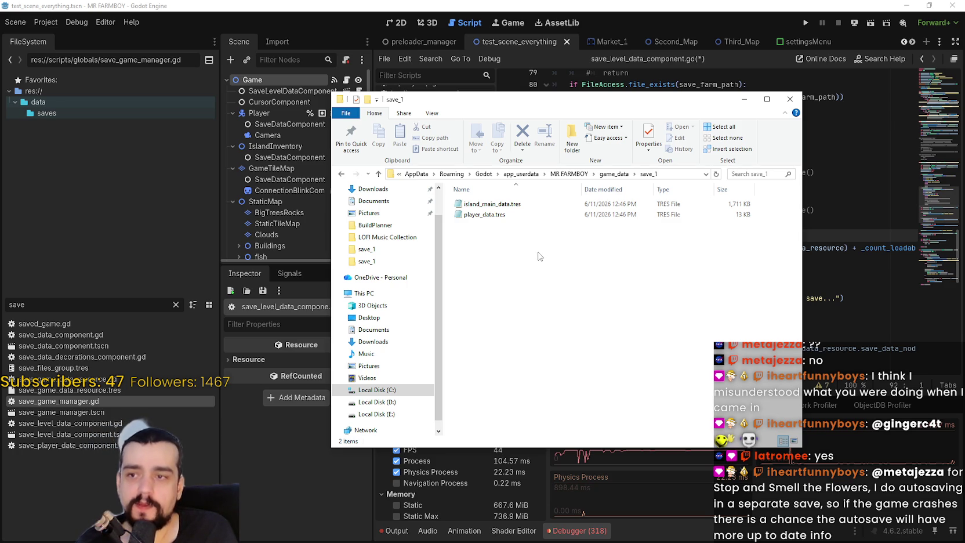
Step: Go back up to game_data, open save_10 and select its two .tres files
click(614, 174)
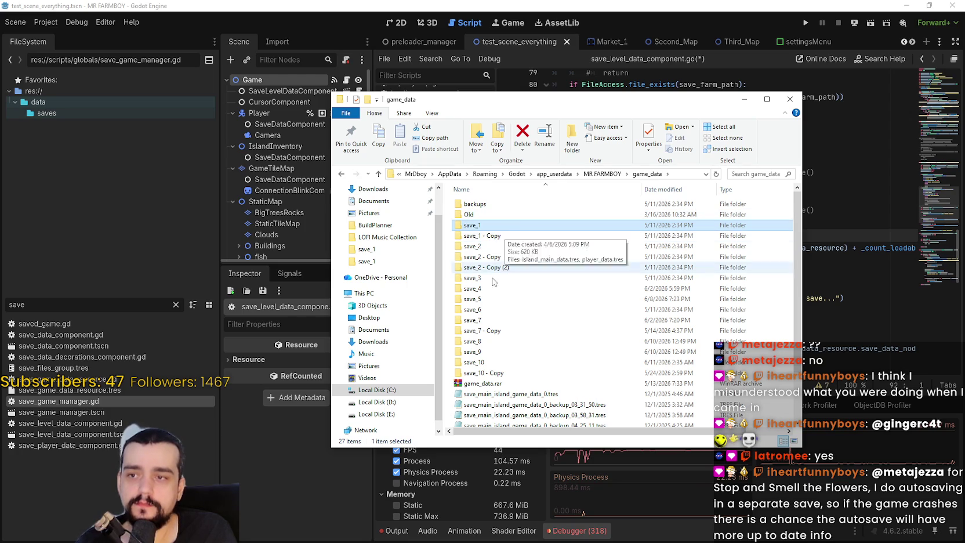
double_click(502, 360)
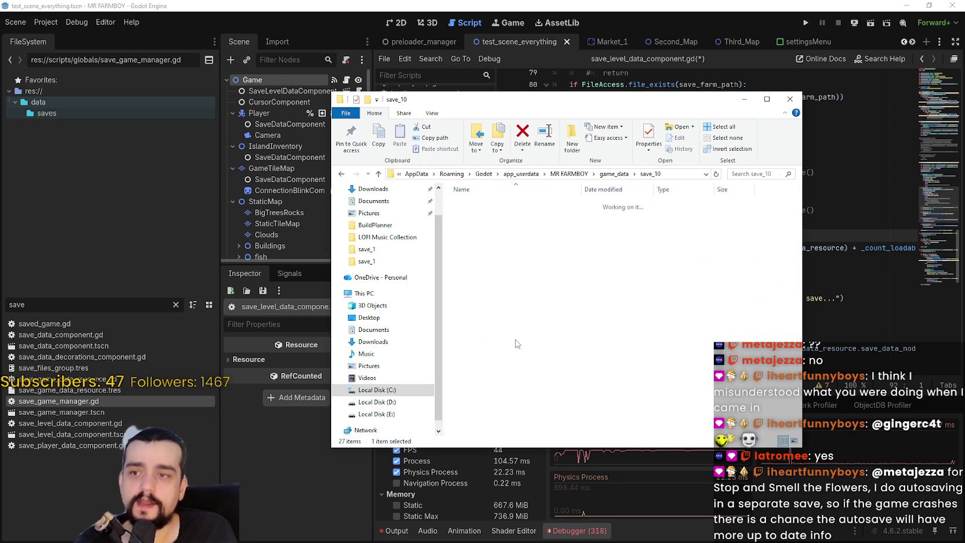
mouse_move(633, 269)
mouse_down()
mouse_move(583, 218)
mouse_move(580, 200)
mouse_up()
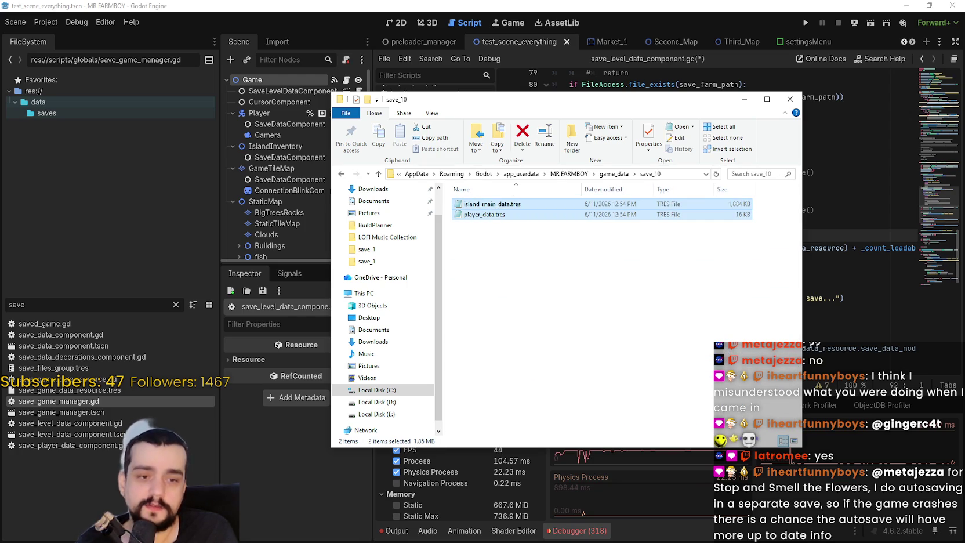
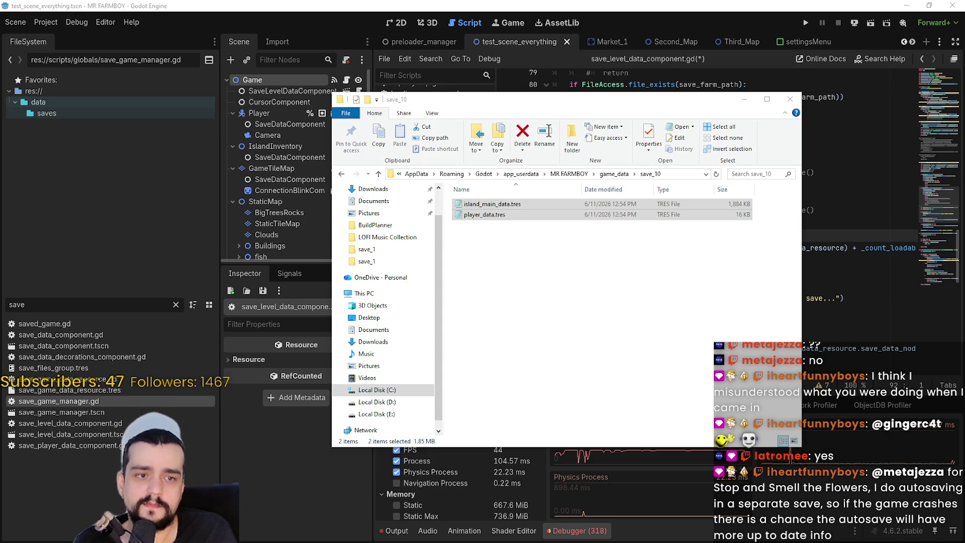
Step: Replace both save_10 .tres files with the older 6/5/2026 copies and open island_main_data.tres
right_click(494, 215)
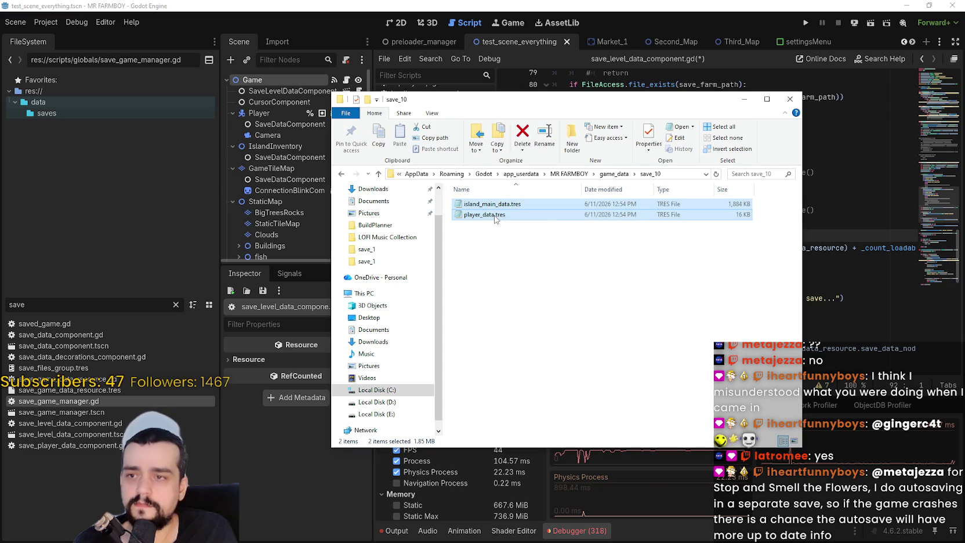
click(520, 400)
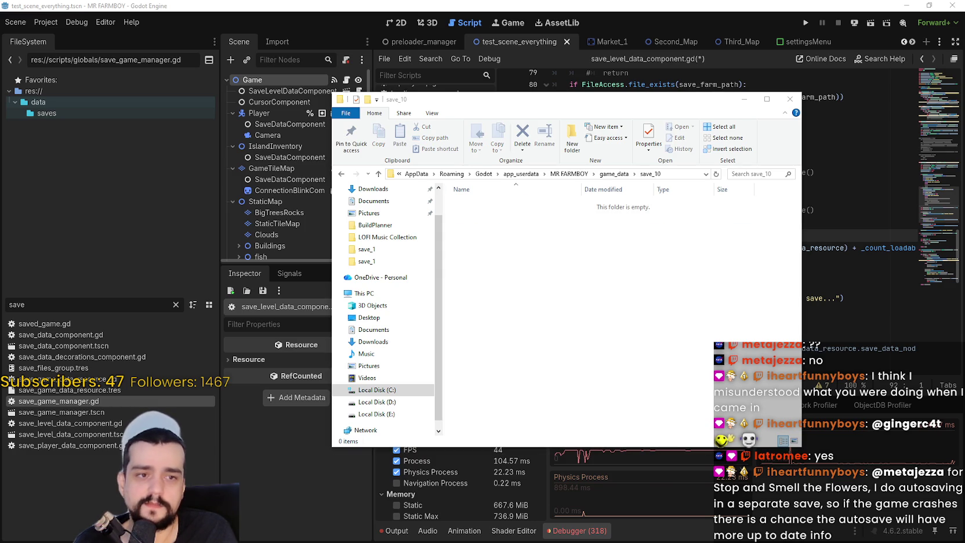
right_click(539, 250)
click(570, 318)
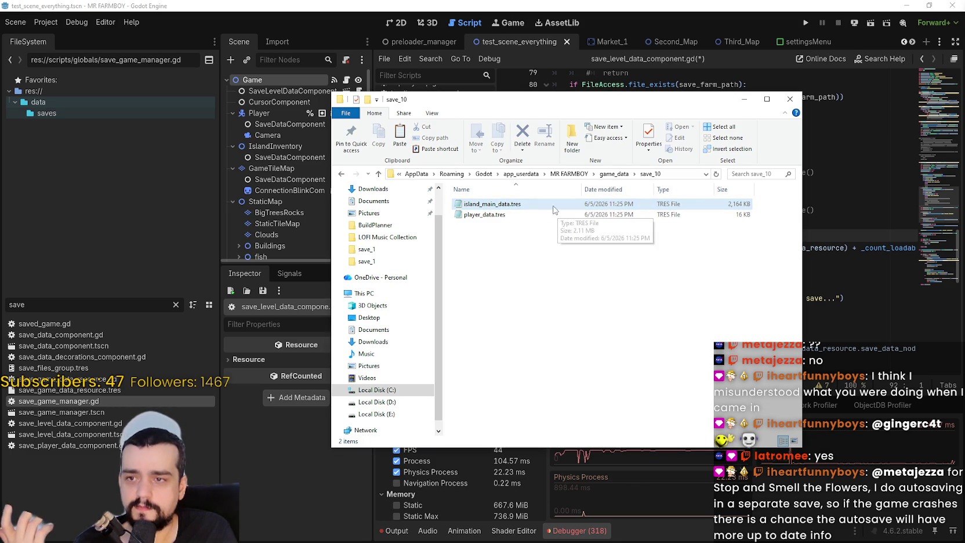
key(Return)
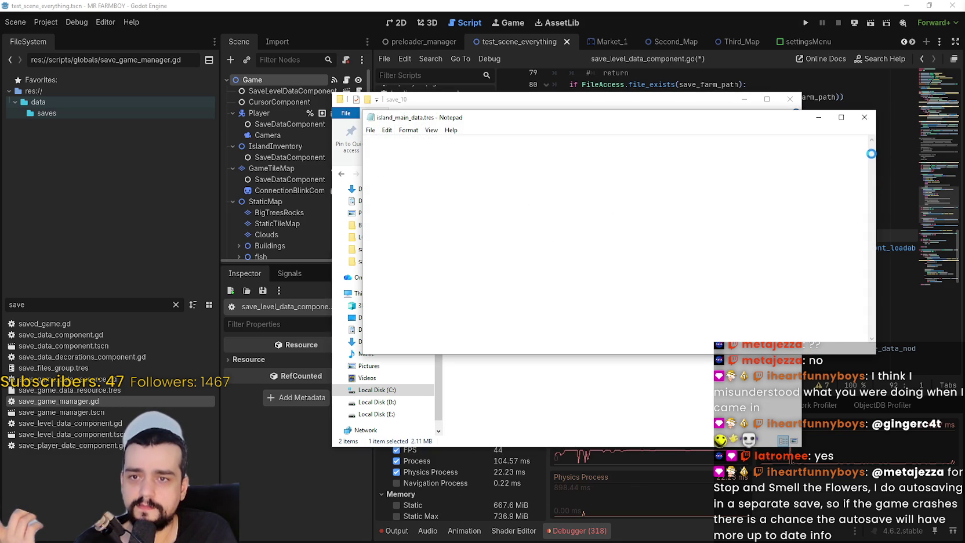
Step: Delete a block of crop property lines from island_main_data.tres in Notepad
drag(872, 145, 872, 218)
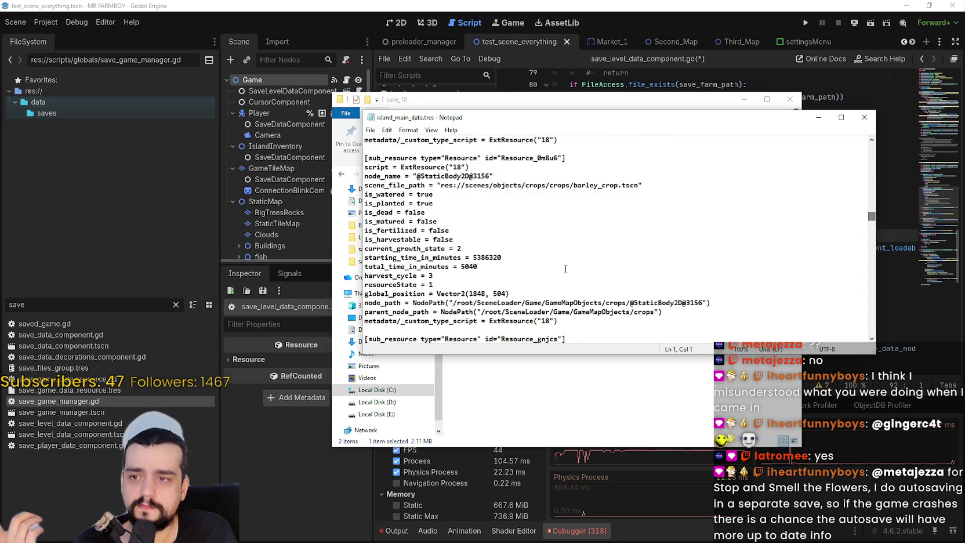
drag(661, 312, 443, 238)
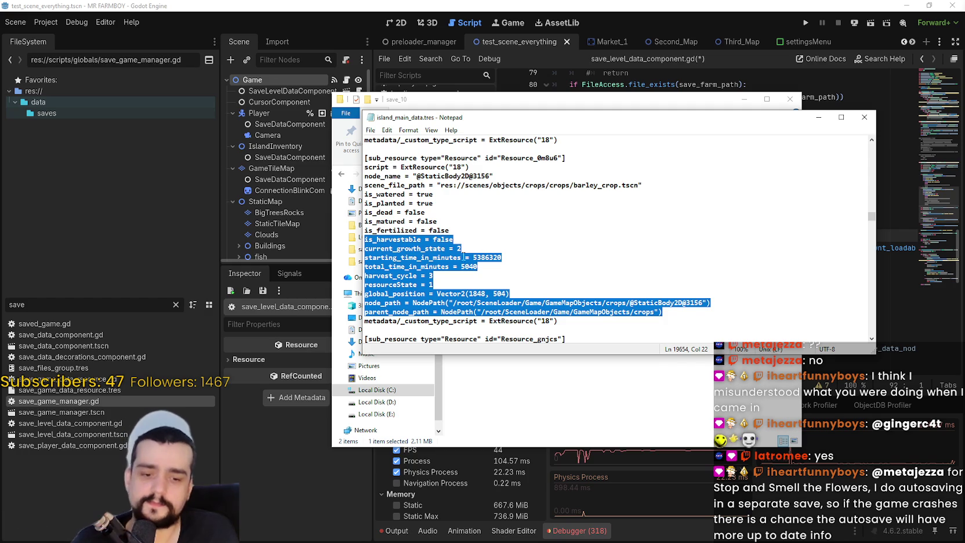
key(Delete)
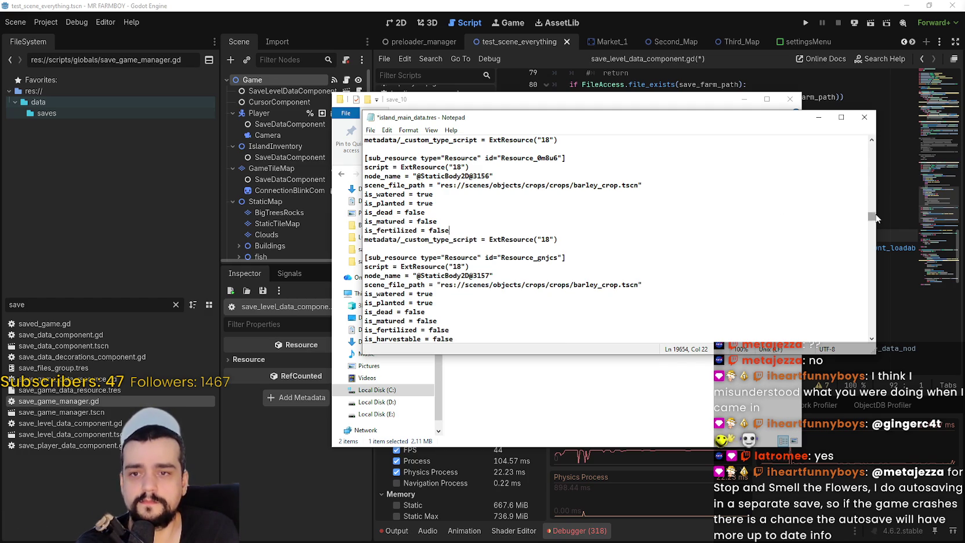
Step: Delete several rows near the end of the file, save and close it, then run the game
drag(872, 216, 872, 330)
drag(713, 250, 641, 203)
key(Delete)
click(864, 117)
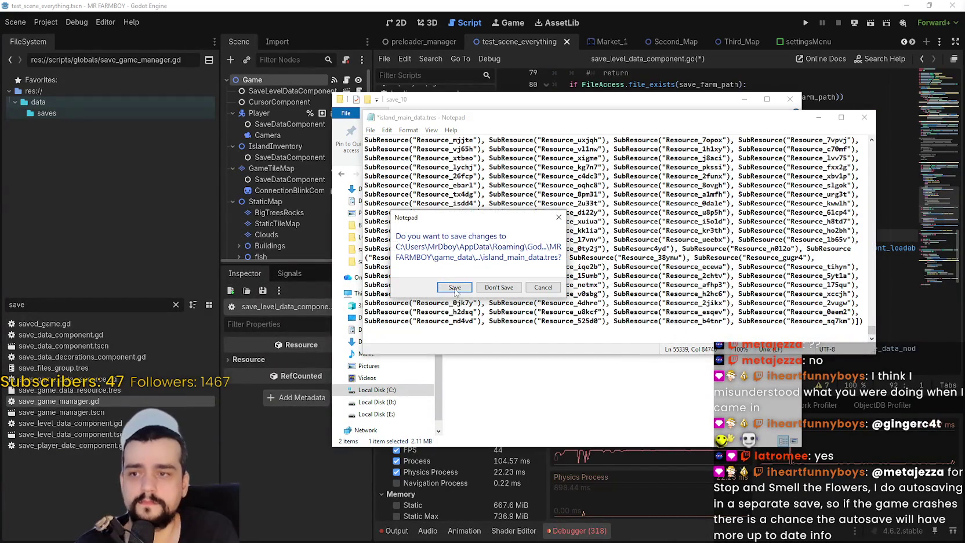
click(455, 288)
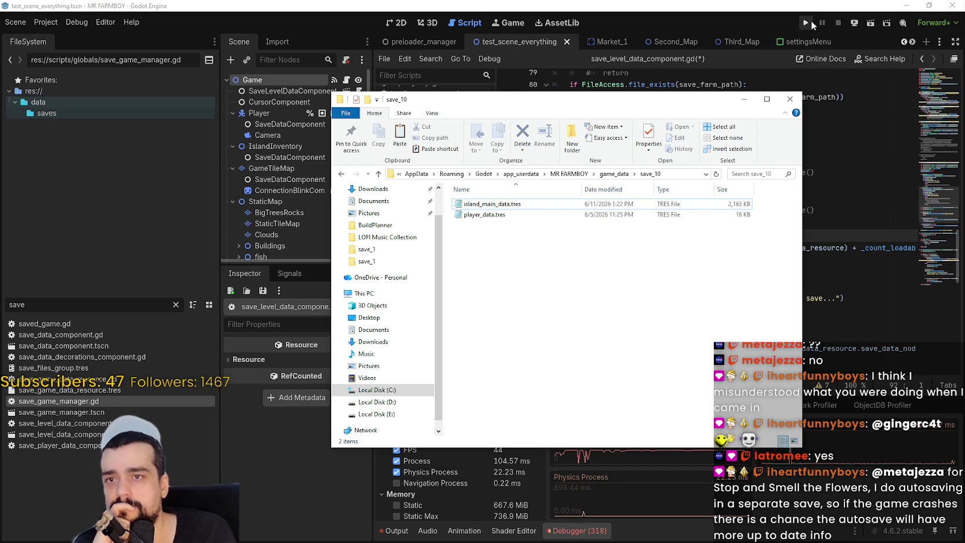
click(807, 22)
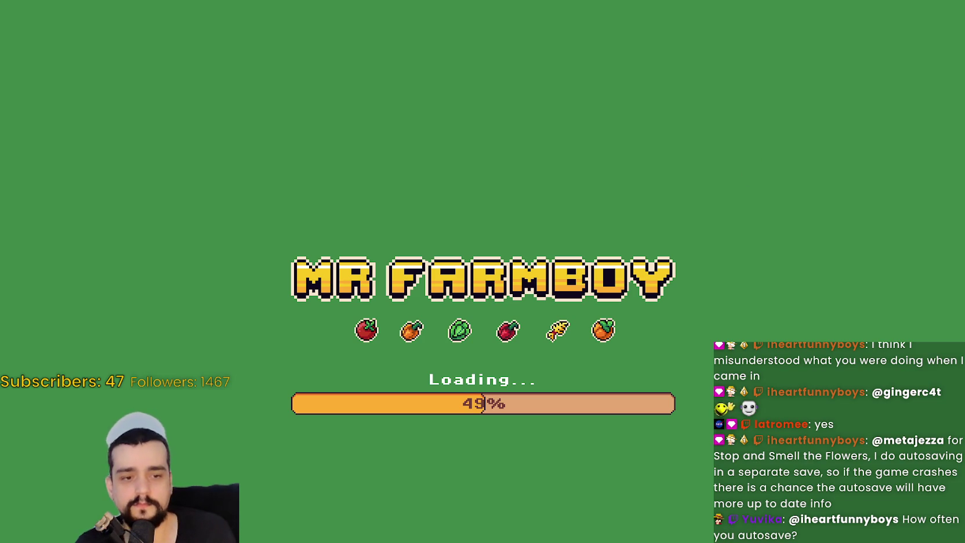
Step: Load Save 10 from the game's Continue list and dismiss the resulting loading error alert
key(alt+Tab)
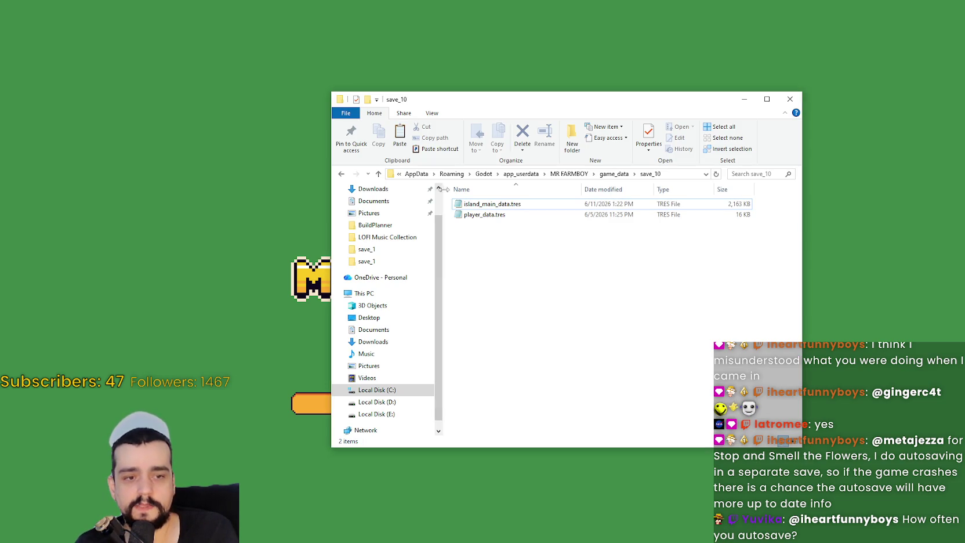
mouse_move(660, 297)
mouse_down()
mouse_move(597, 259)
mouse_move(657, 274)
mouse_move(446, 198)
mouse_move(505, 121)
mouse_move(497, 105)
mouse_up()
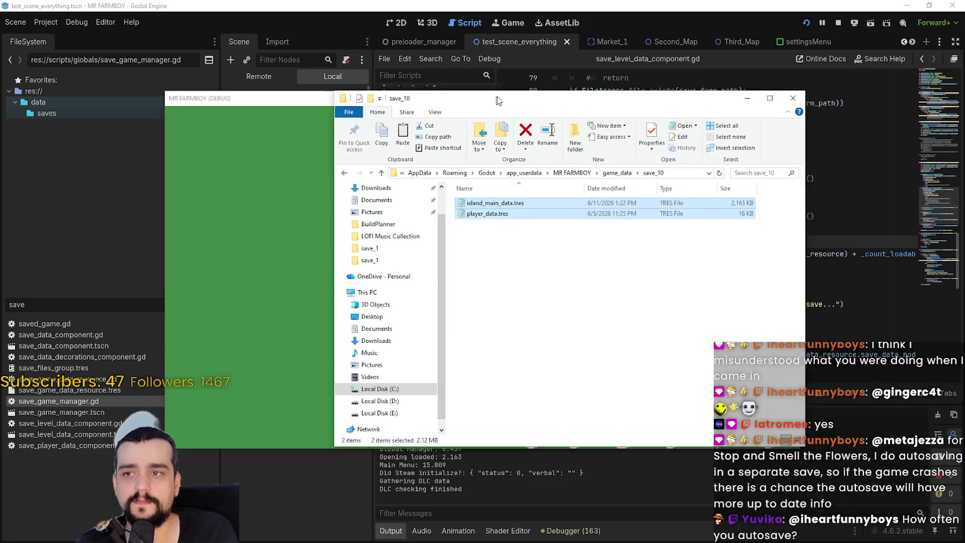
click(451, 250)
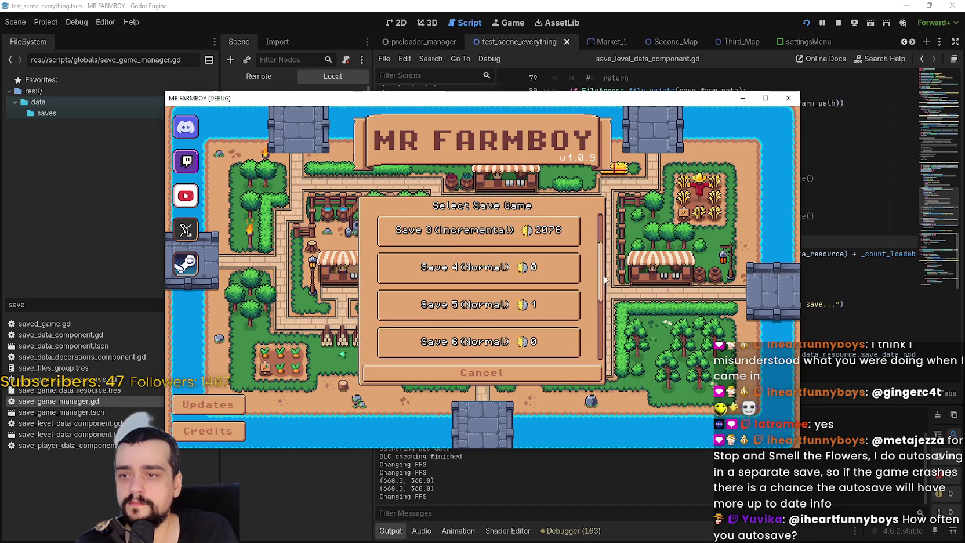
scroll(476, 302, down, 4)
click(452, 339)
click(448, 351)
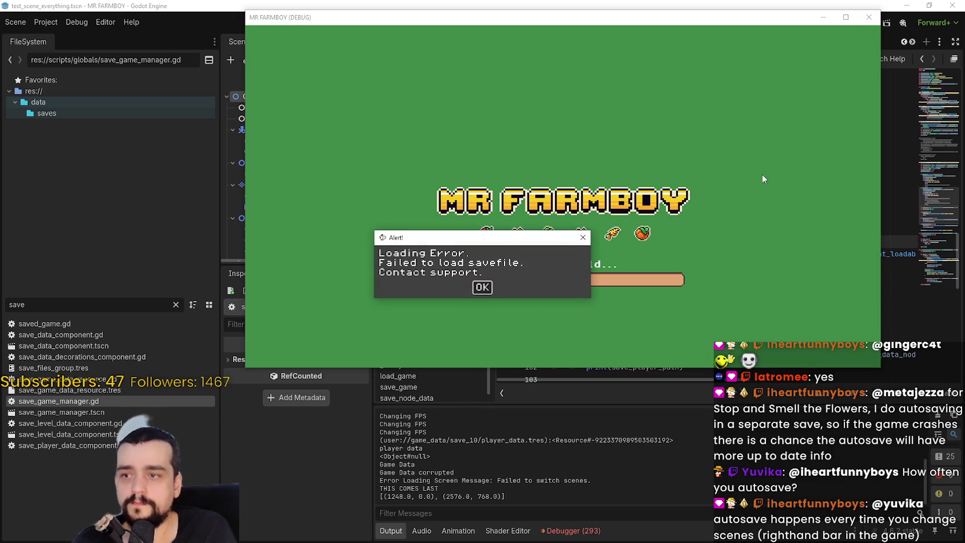
drag(440, 243, 550, 91)
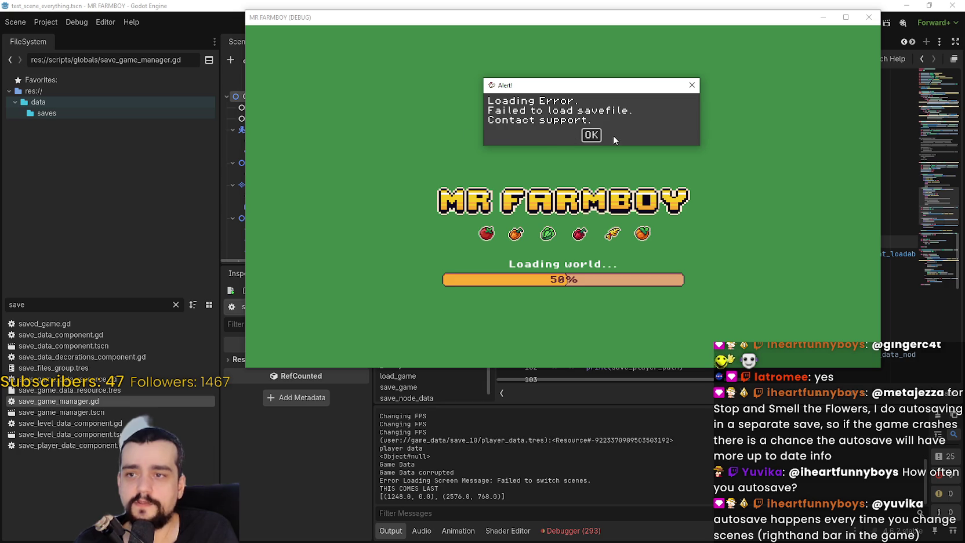
click(591, 135)
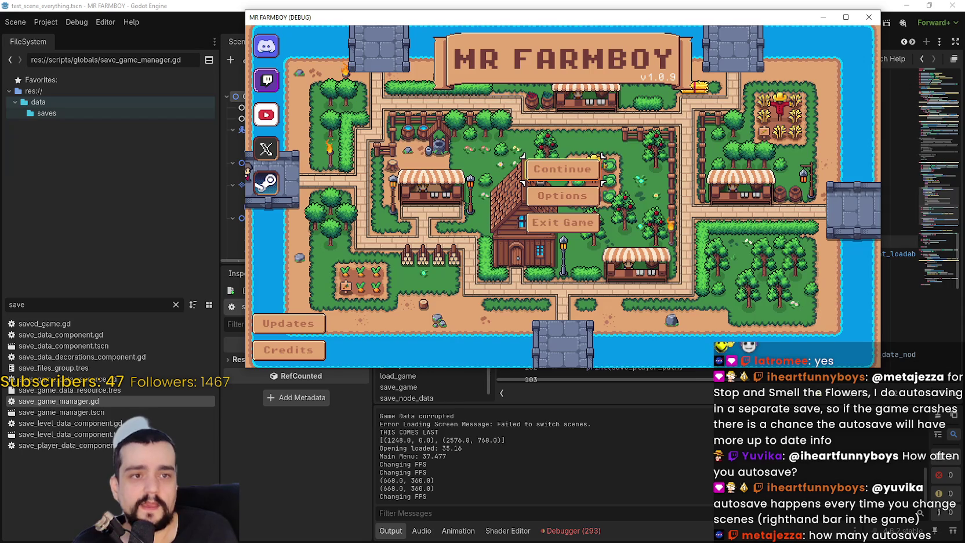
Step: Inspect island_main_data.tres's sub-resource lines in Notepad and close it without changes
key(alt+Tab)
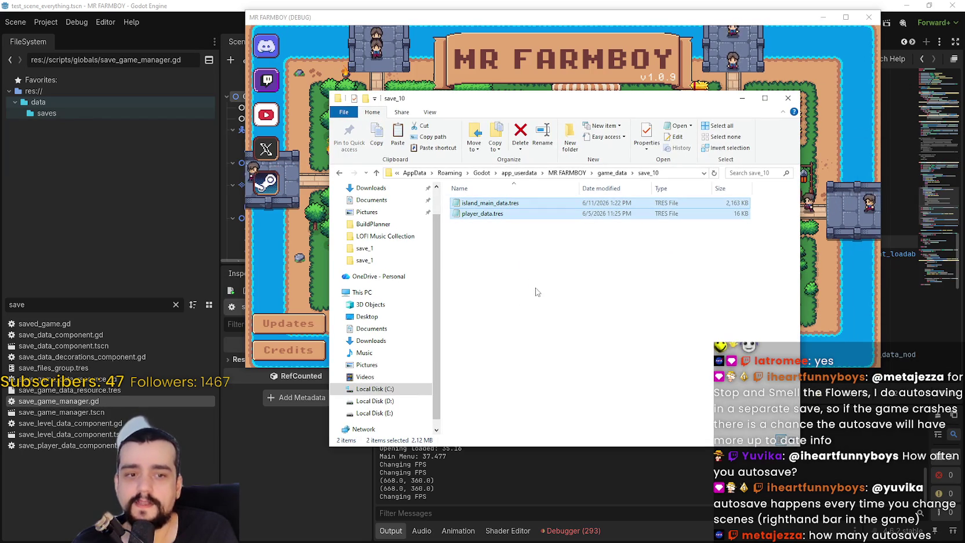
click(518, 204)
double_click(519, 204)
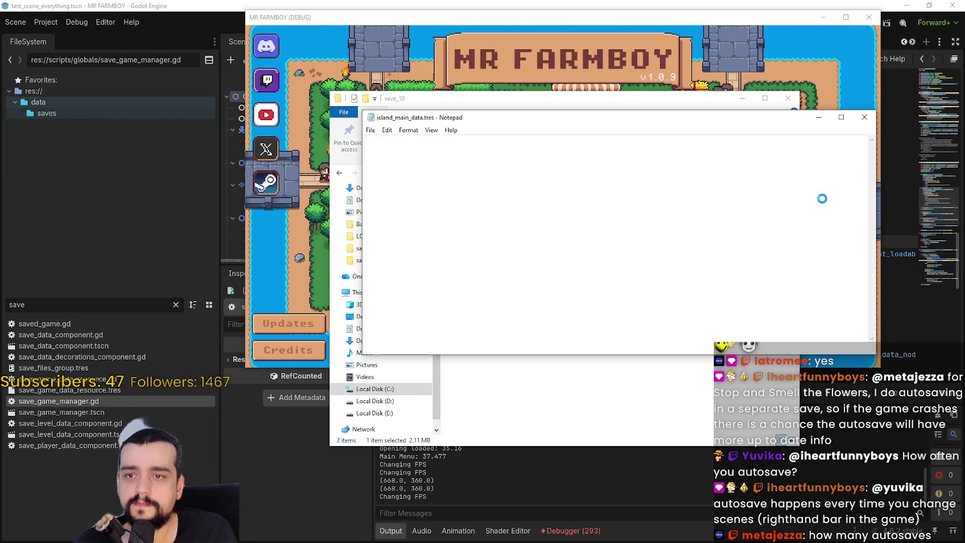
drag(872, 152, 856, 342)
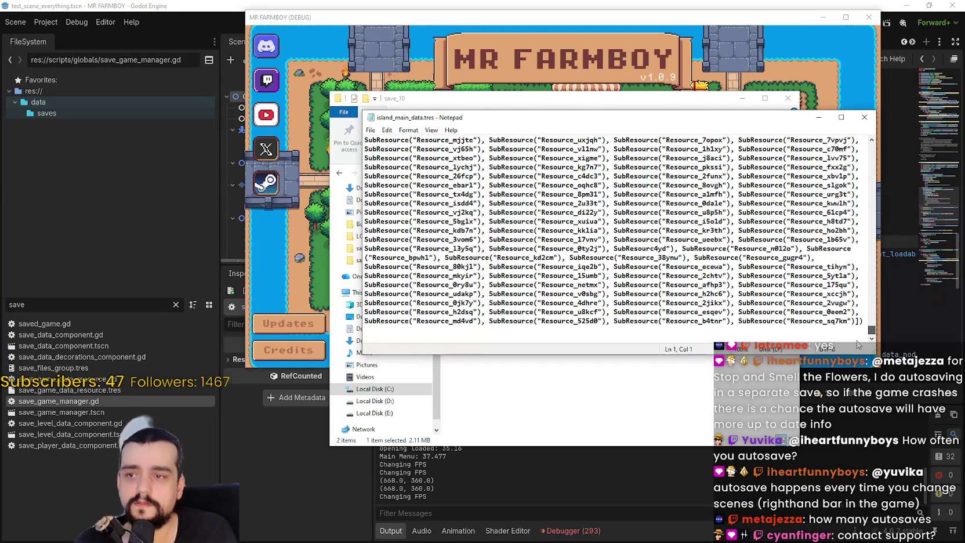
mouse_move(818, 257)
mouse_down()
mouse_move(371, 248)
mouse_move(471, 240)
mouse_move(184, 3)
mouse_move(6, 31)
mouse_up()
click(864, 116)
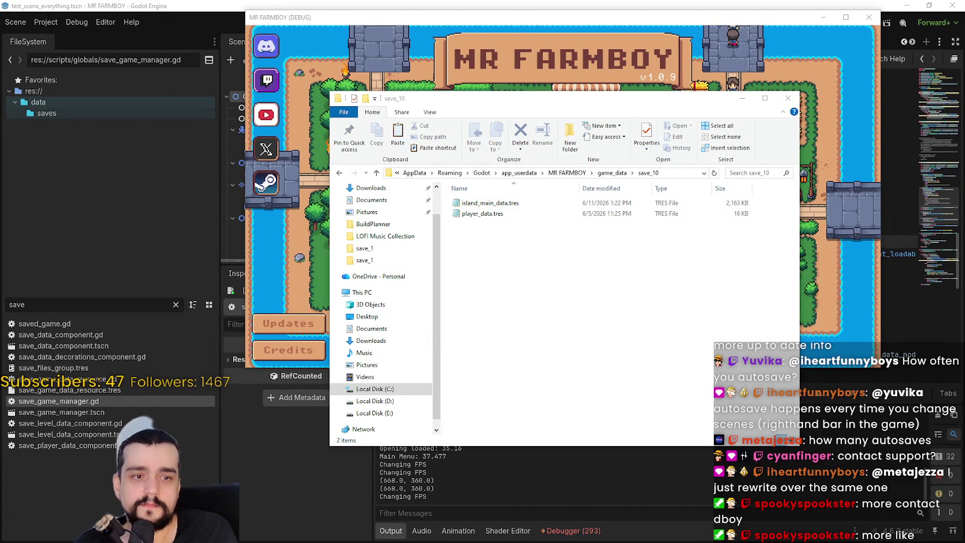
Step: Delete both save files, undo the deletion to restore the 6/5/2026 versions, and exit the game
drag(469, 249, 493, 205)
right_click(495, 215)
click(519, 399)
right_click(526, 256)
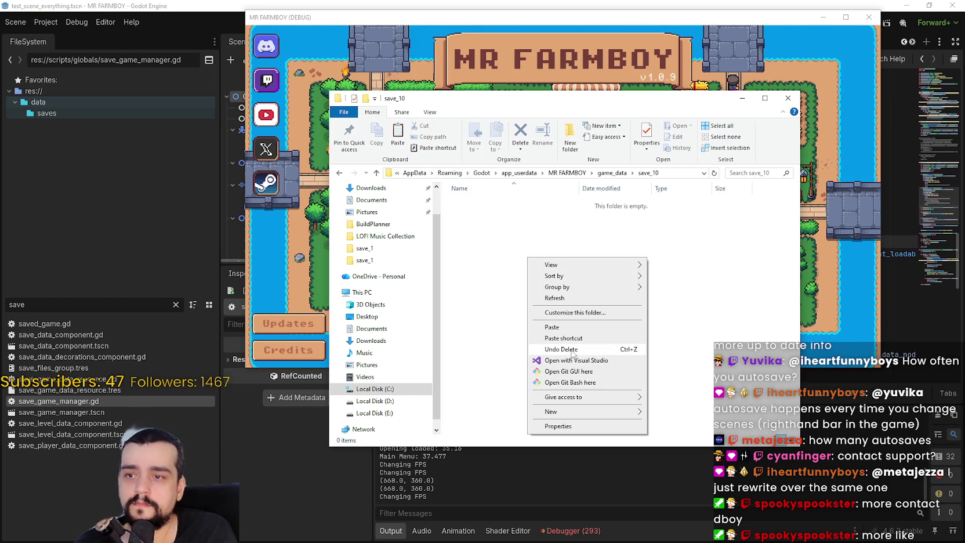
click(626, 306)
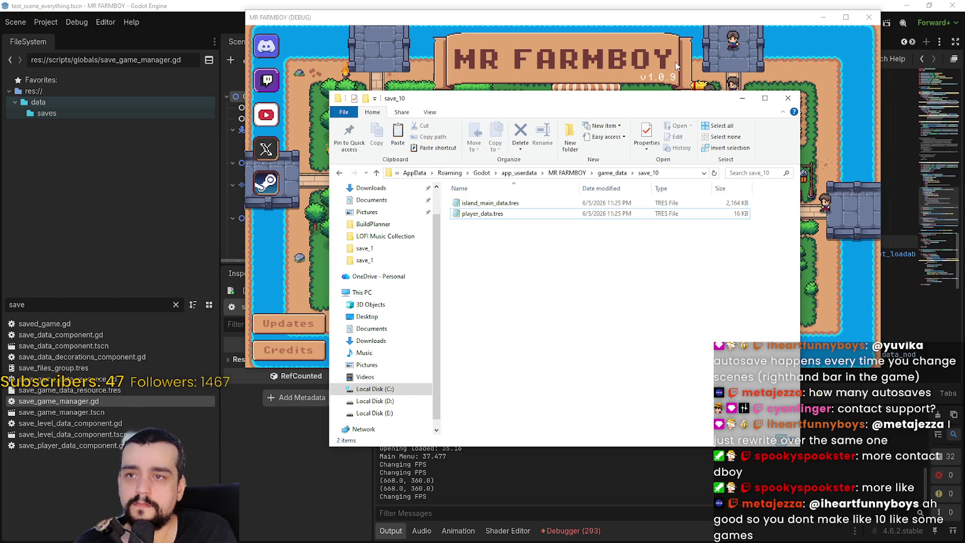
key(alt+Tab)
click(556, 223)
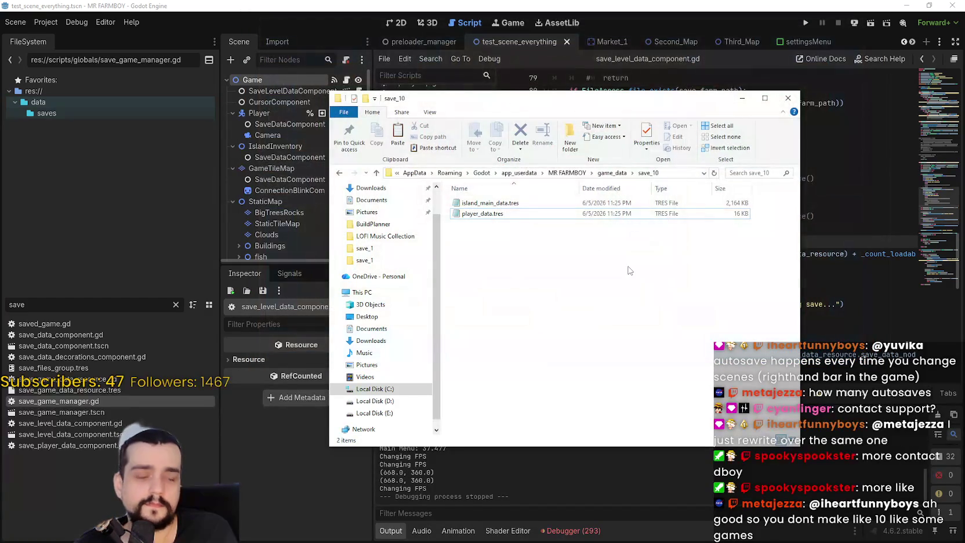
click(542, 4)
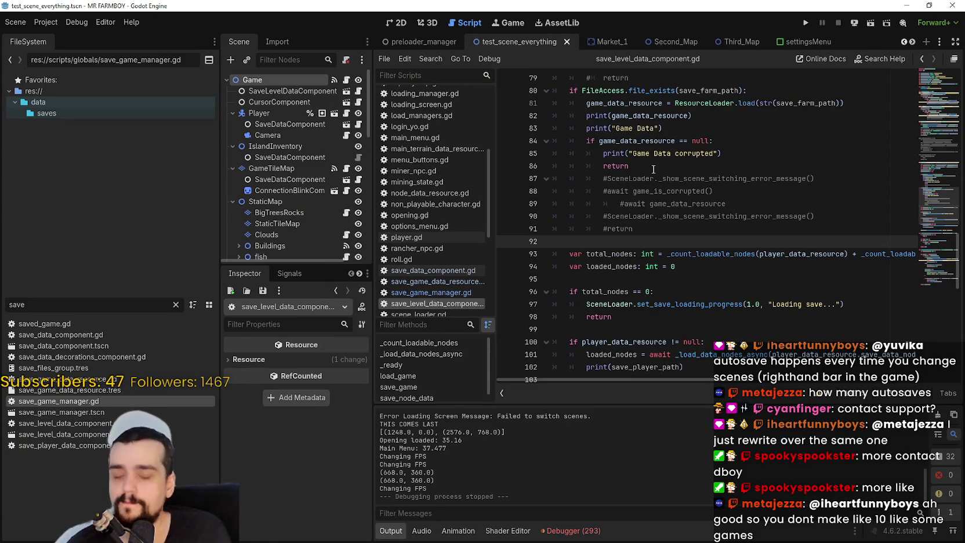
click(744, 261)
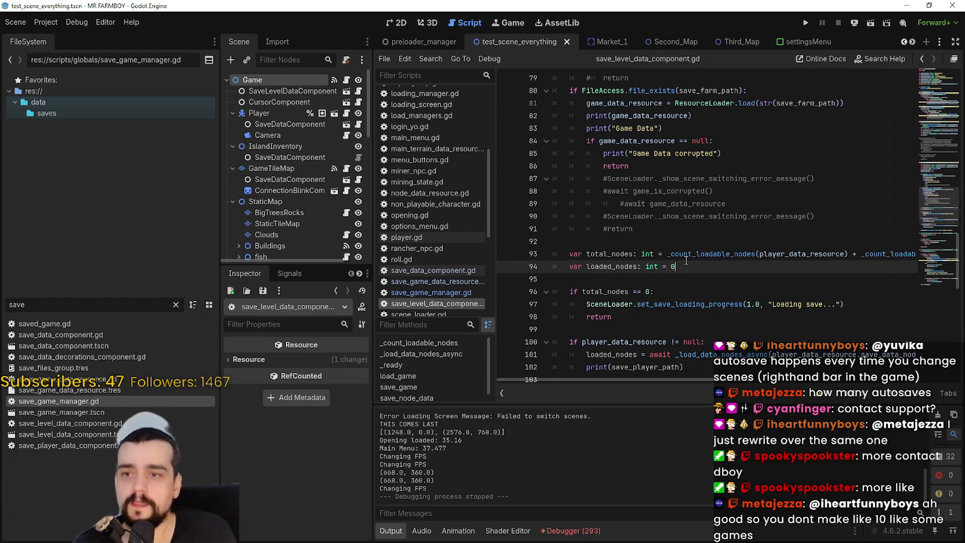
scroll(686, 260, up, 2)
scroll(686, 259, up, 2)
scroll(752, 297, up, 3)
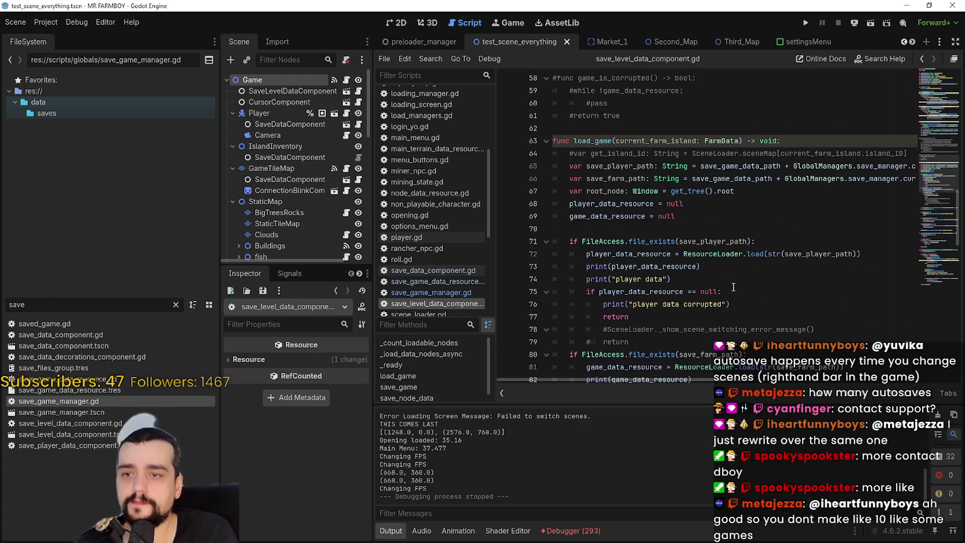
scroll(728, 272, down, 2)
click(725, 255)
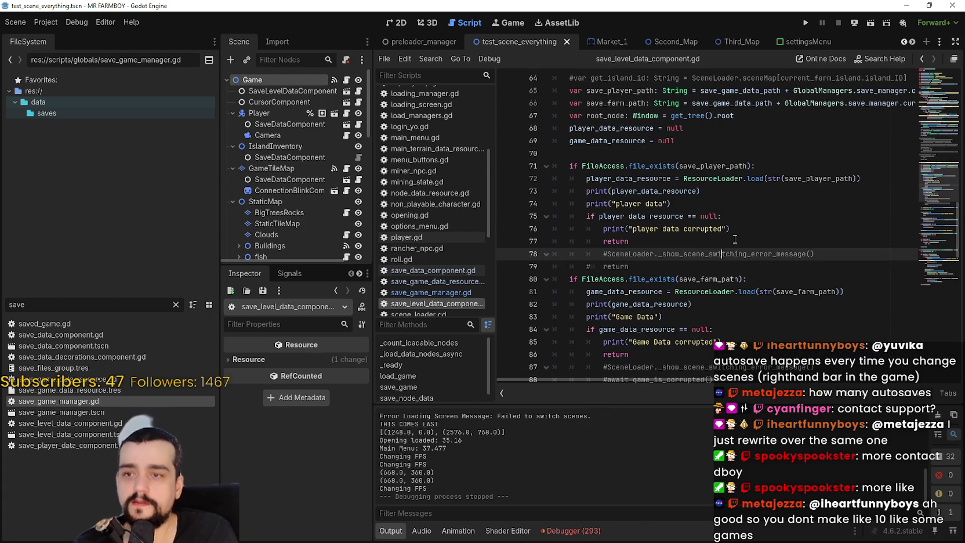
click(734, 240)
click(738, 214)
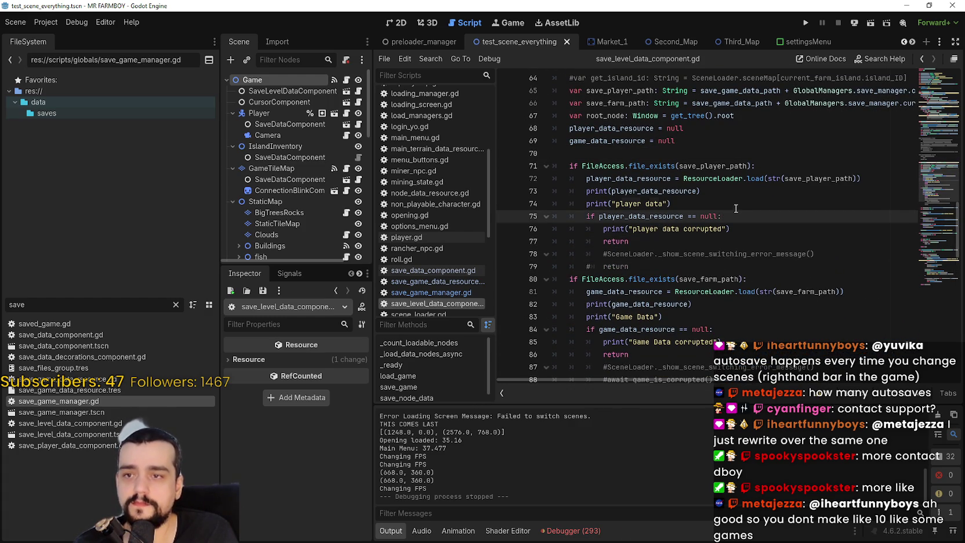
click(736, 207)
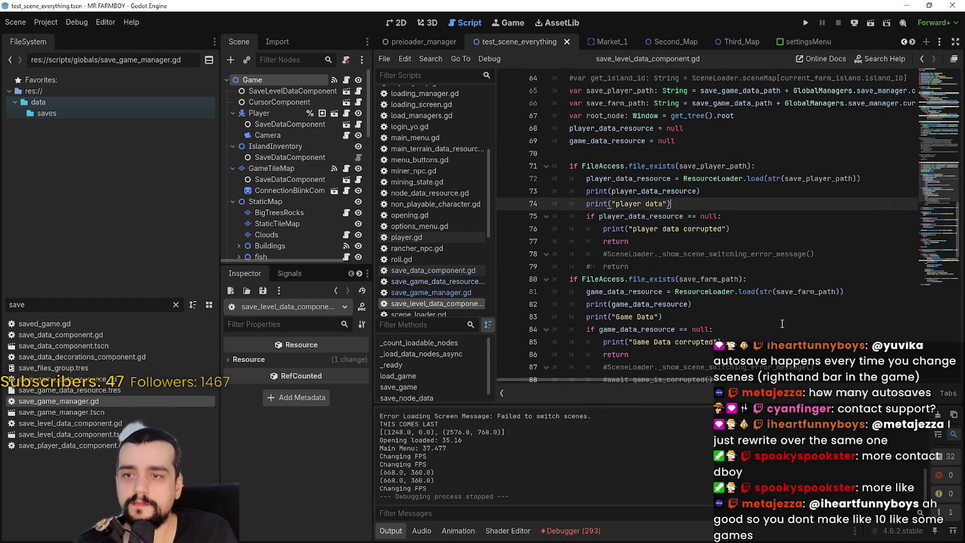
click(676, 244)
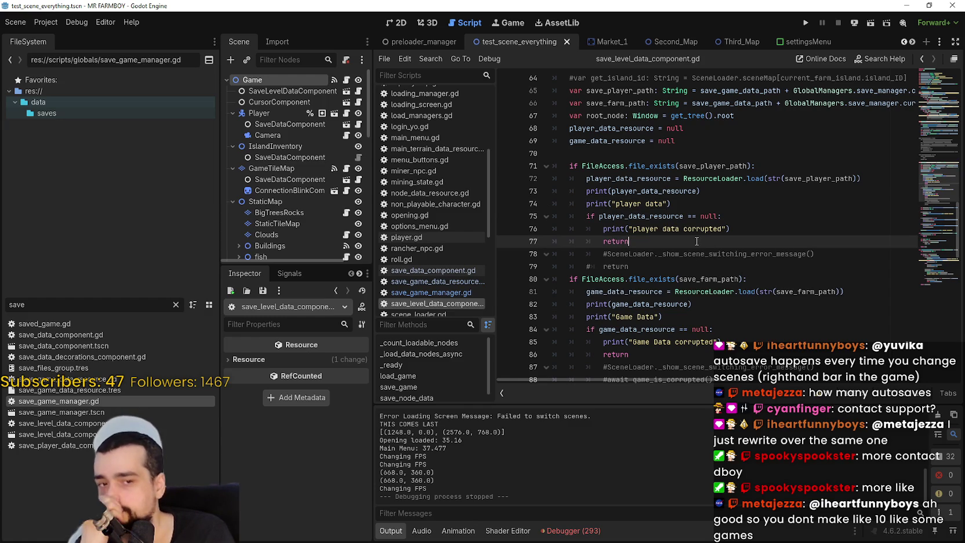
scroll(737, 230, up, 1)
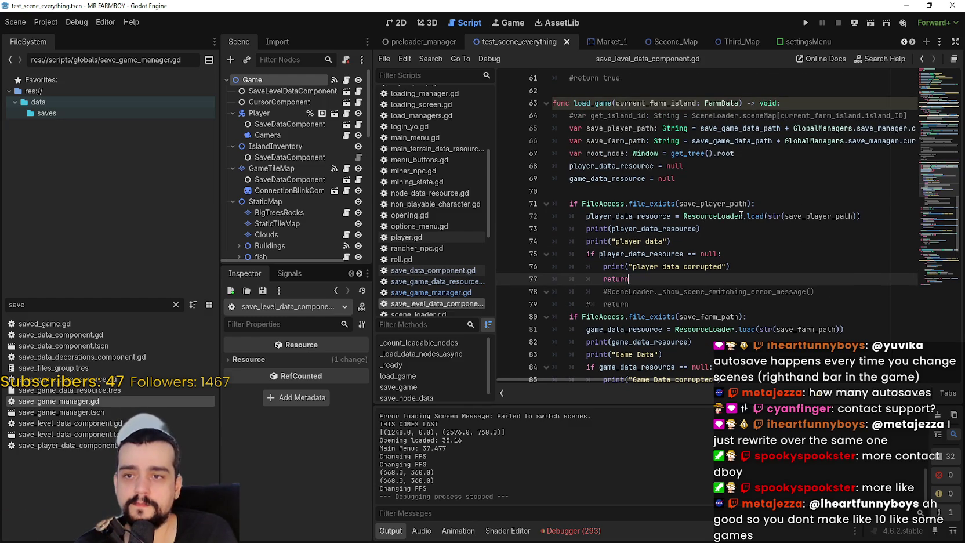
click(741, 216)
scroll(614, 218, up, 1)
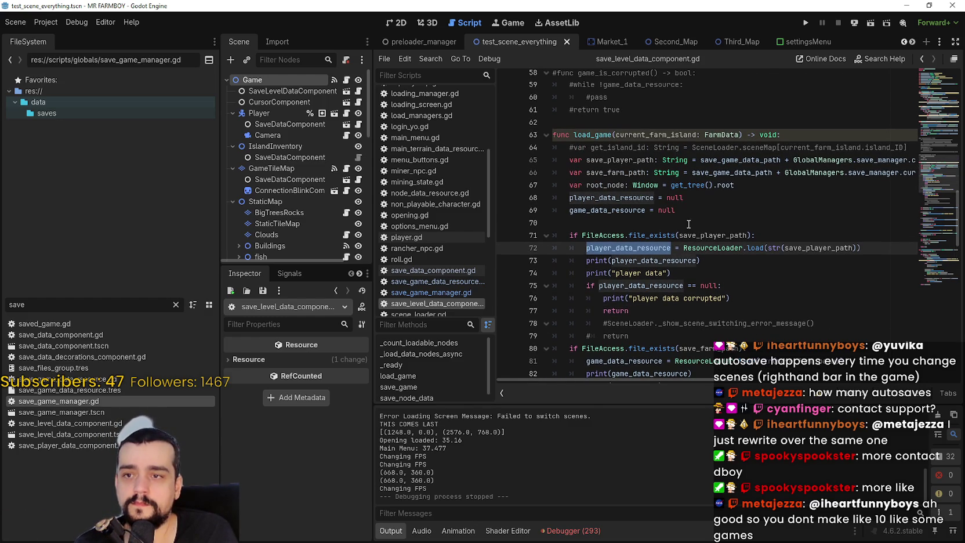
click(646, 236)
drag(765, 236, 552, 235)
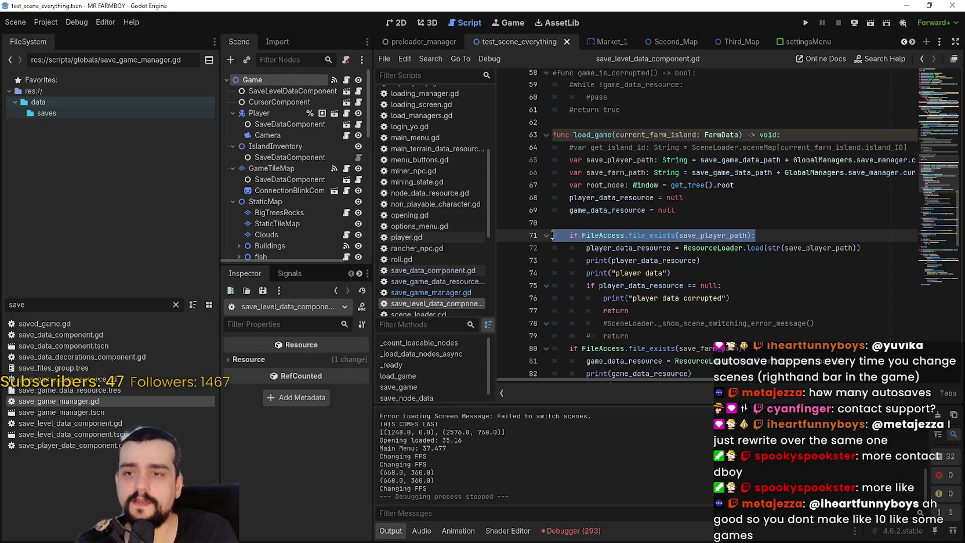
click(744, 265)
scroll(723, 247, up, 2)
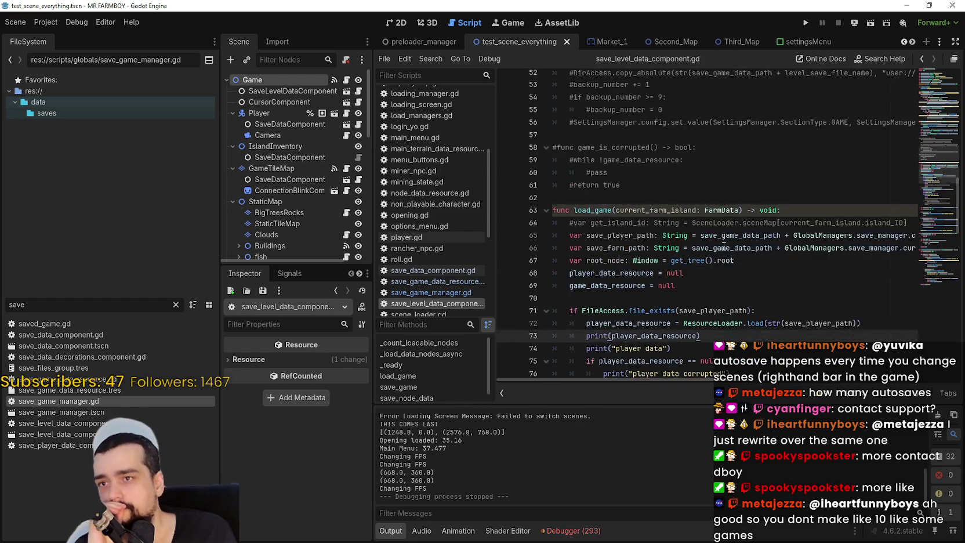
scroll(724, 246, up, 4)
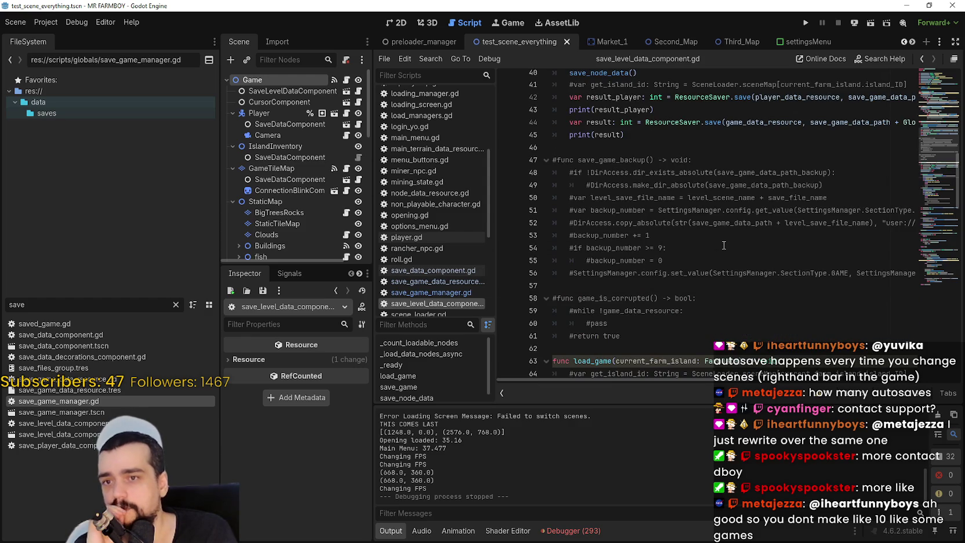
scroll(723, 245, up, 1)
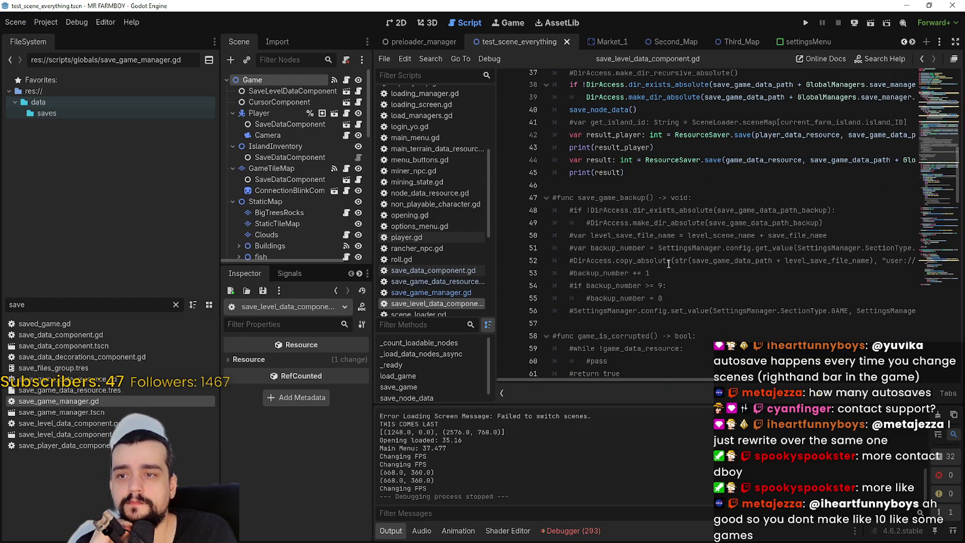
mouse_move(670, 262)
mouse_down()
mouse_move(928, 263)
mouse_move(580, 249)
mouse_move(554, 261)
mouse_move(580, 274)
mouse_move(567, 262)
mouse_move(928, 262)
mouse_up()
right_click(898, 268)
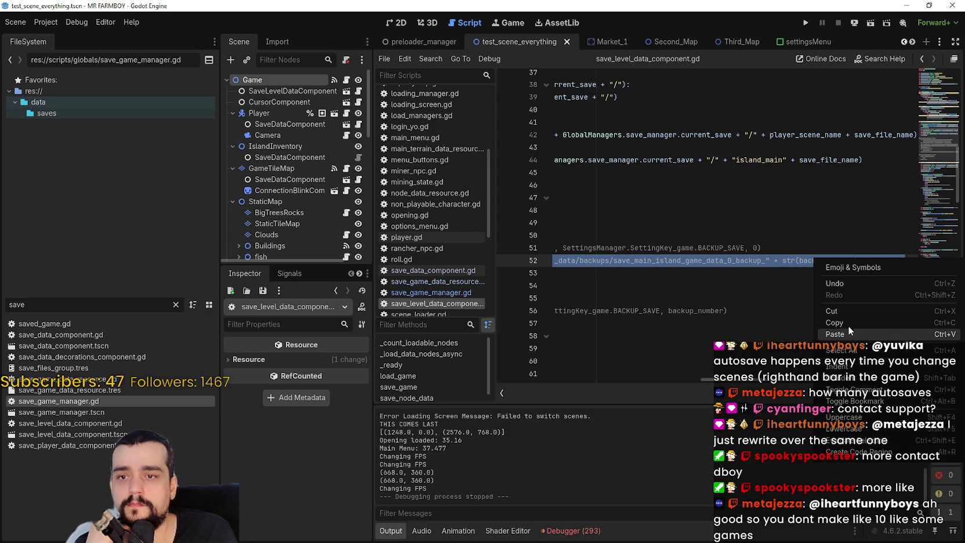
click(908, 322)
scroll(792, 385, left, 5)
scroll(769, 230, down, 6)
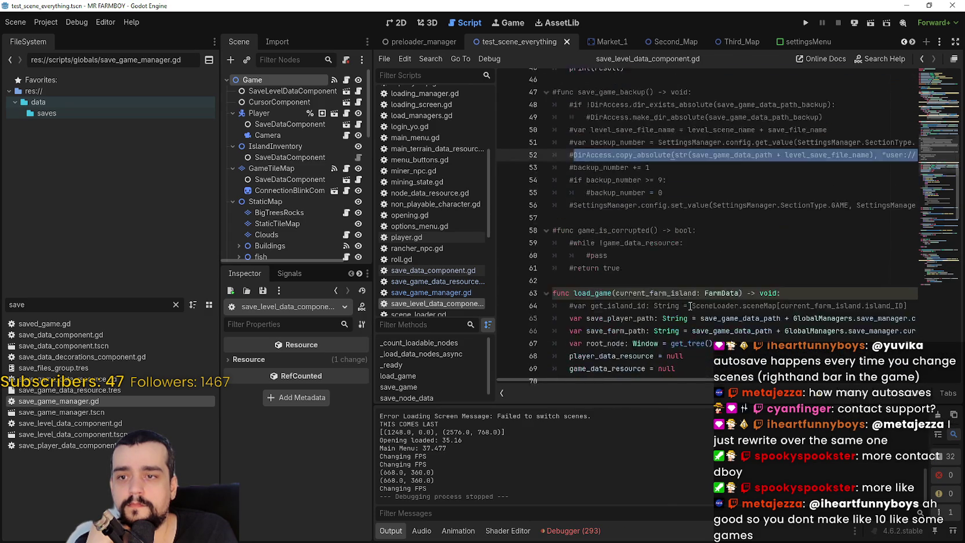
scroll(735, 256, down, 1)
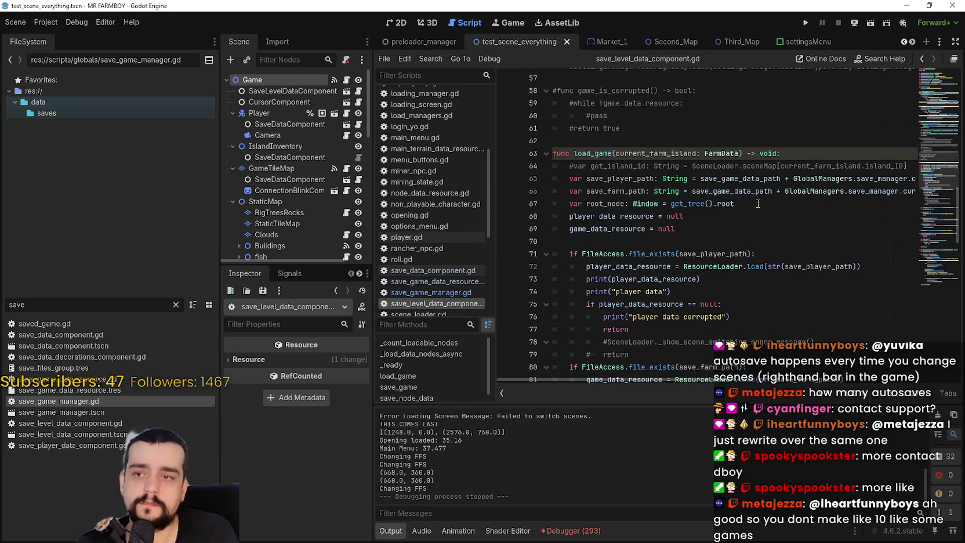
click(757, 206)
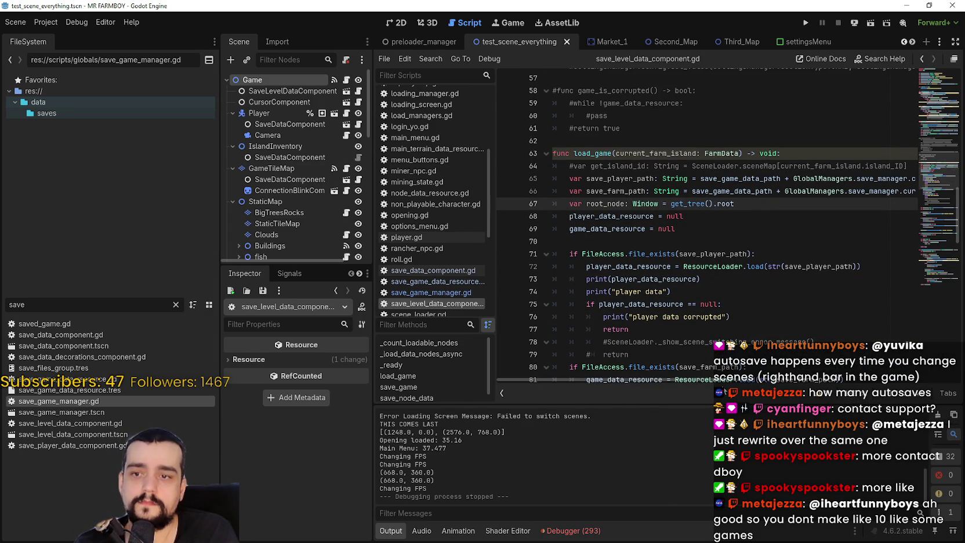
drag(735, 256, 629, 254)
click(812, 255)
Step: Paste the DirAccess.copy_absolute backup call on a new line 72 after the existence check
key(Return)
key(ctrl+v)
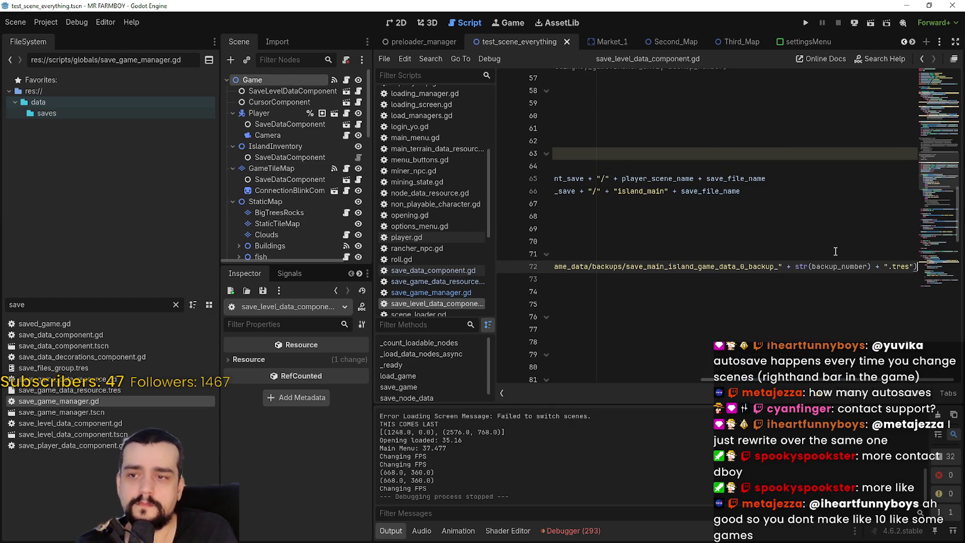
drag(803, 268, 536, 271)
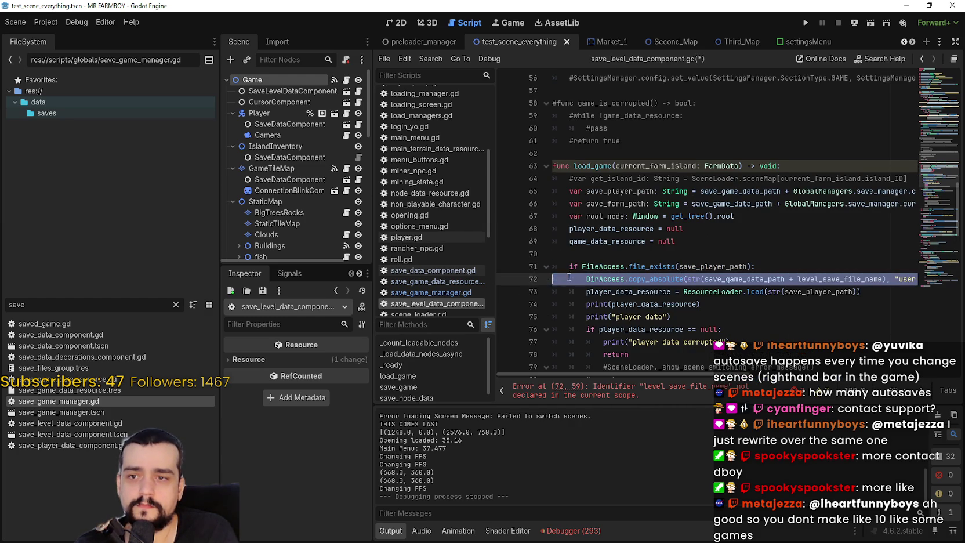
double_click(698, 267)
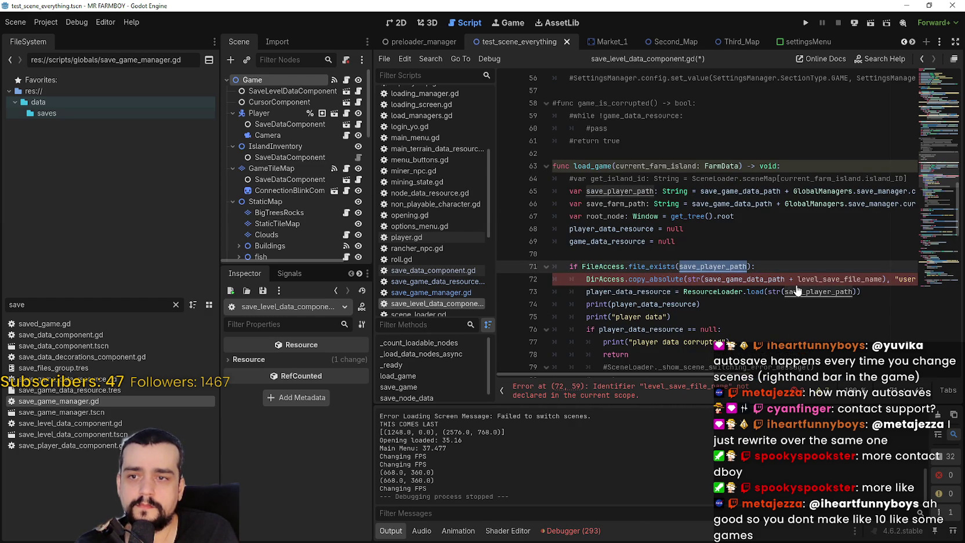
mouse_move(652, 374)
mouse_down()
mouse_move(815, 376)
mouse_move(602, 383)
mouse_up()
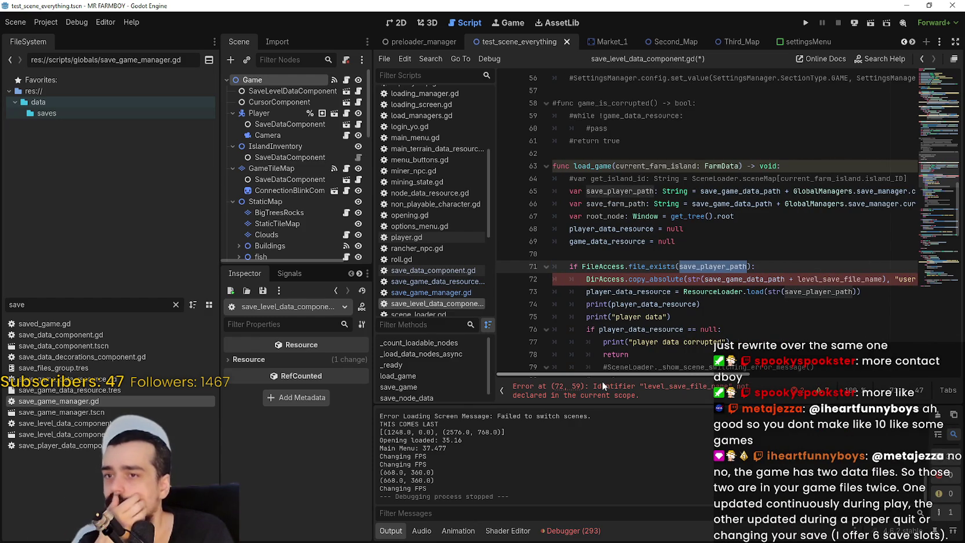
double_click(616, 203)
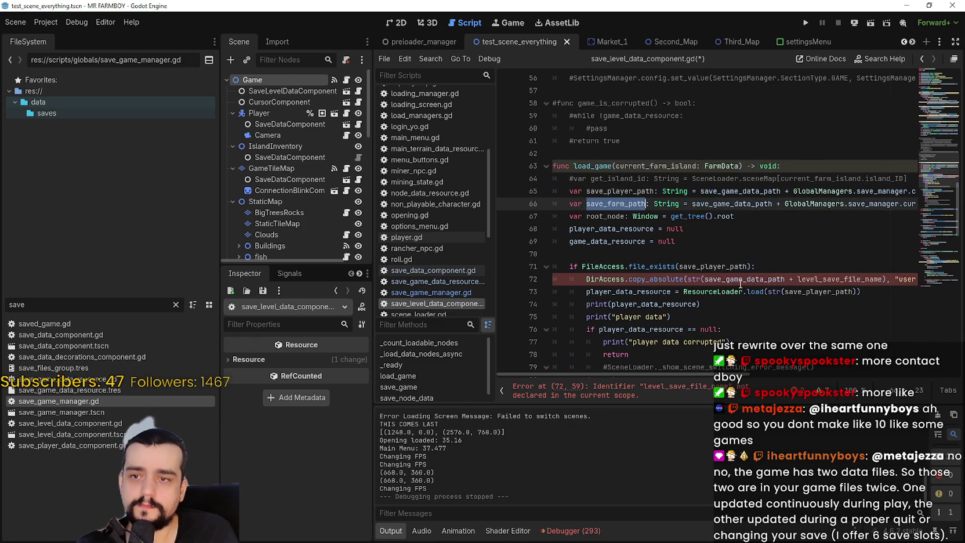
double_click(617, 193)
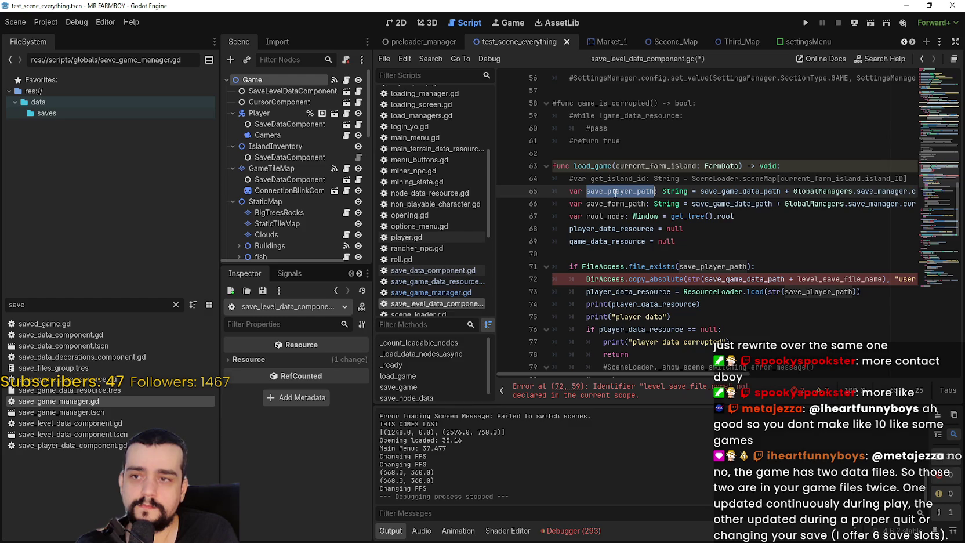
Step: Try deleting the copy call's source and backup path arguments and inserting a quote
double_click(693, 279)
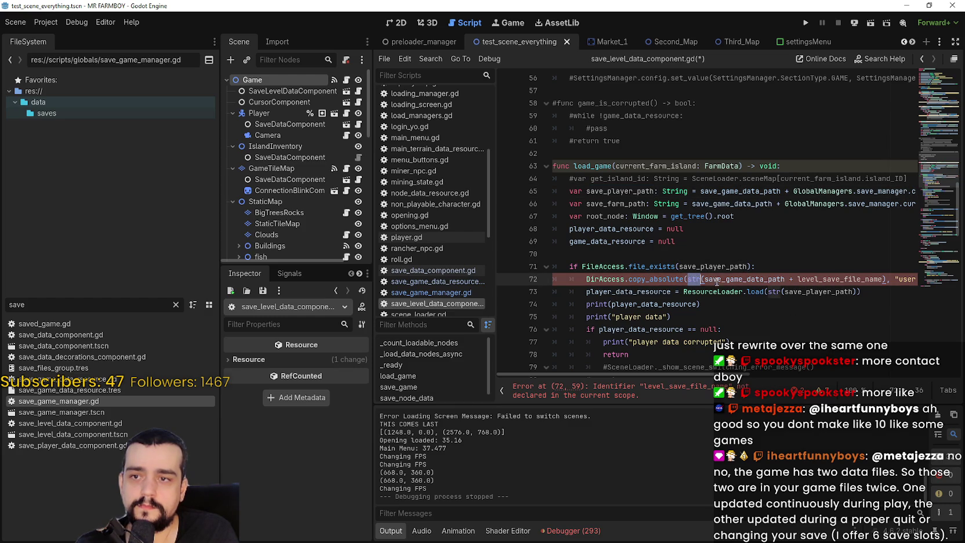
drag(702, 280, 749, 267)
mouse_move(840, 273)
mouse_down()
mouse_move(905, 282)
mouse_move(783, 278)
mouse_move(885, 274)
mouse_up()
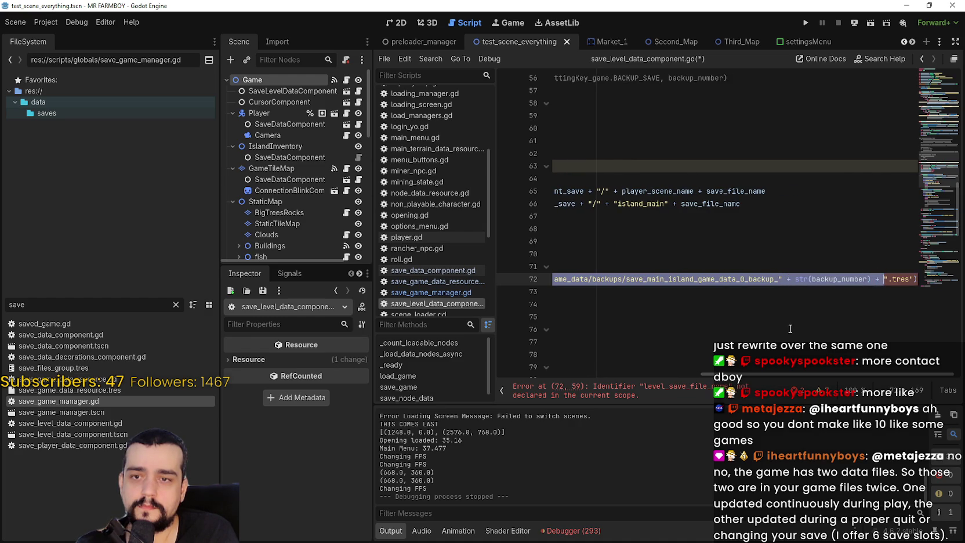
key(BackSpace)
drag(744, 377, 596, 377)
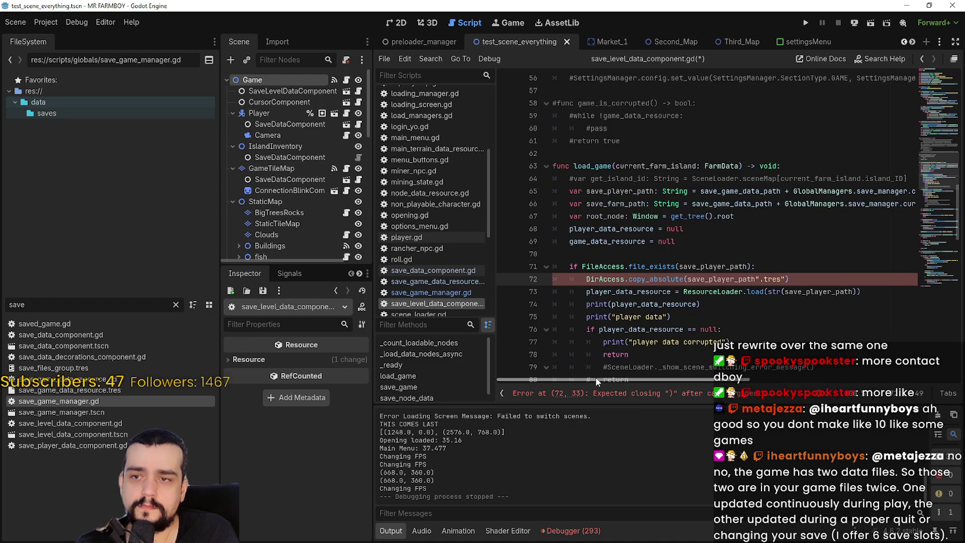
click(689, 279)
text(")
key(Right)
key(Right)
key(Right)
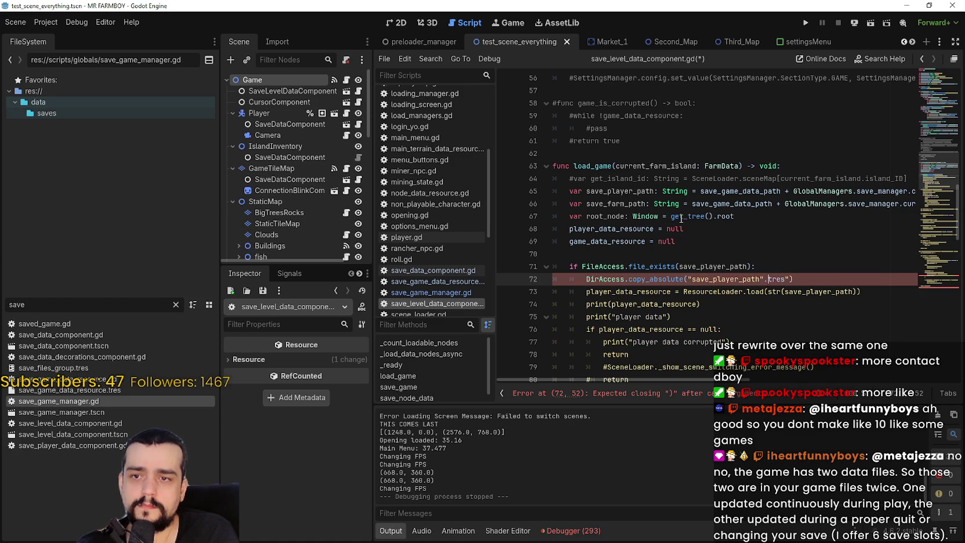
key(Left)
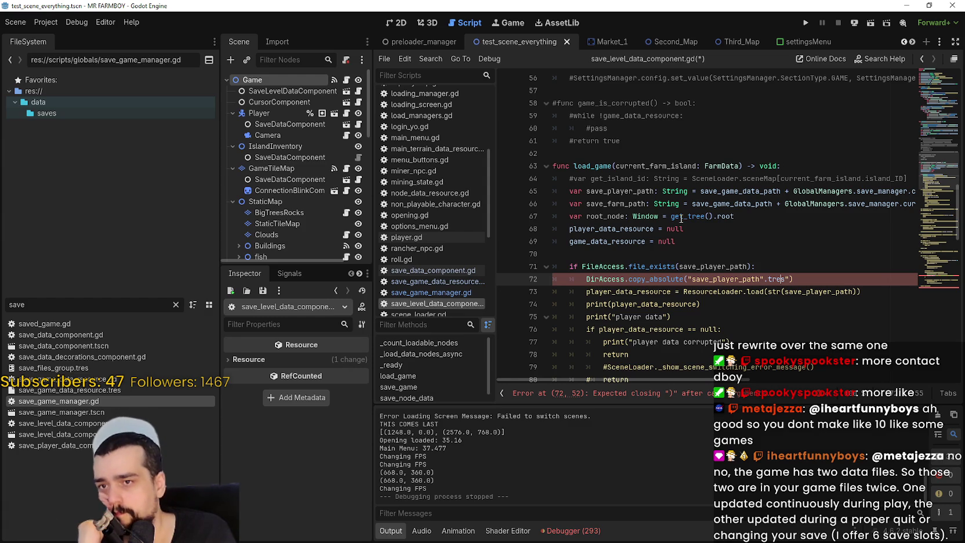
Step: Paste the copy call's original source and backup path arguments back into line 72
double_click(612, 191)
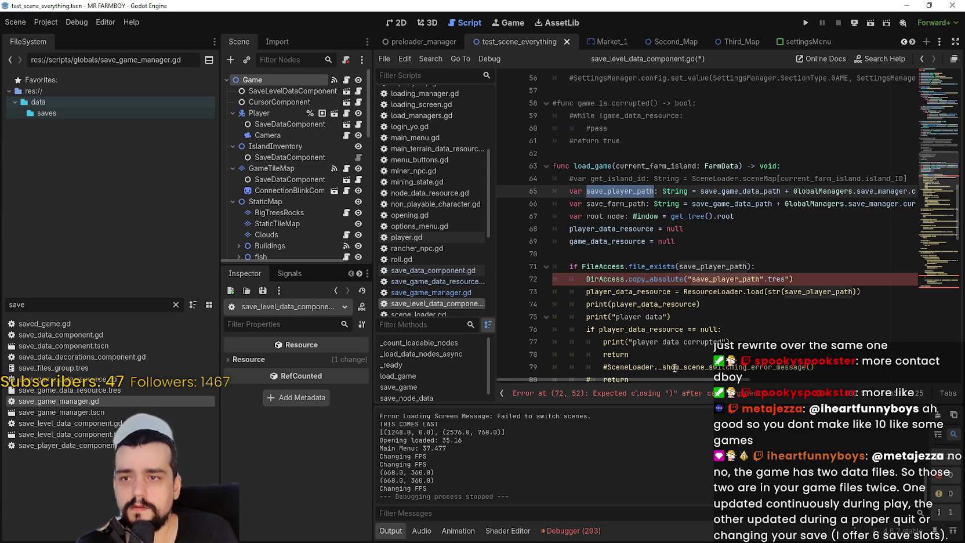
mouse_move(674, 378)
mouse_down()
mouse_move(742, 381)
mouse_move(656, 386)
mouse_move(826, 387)
mouse_up()
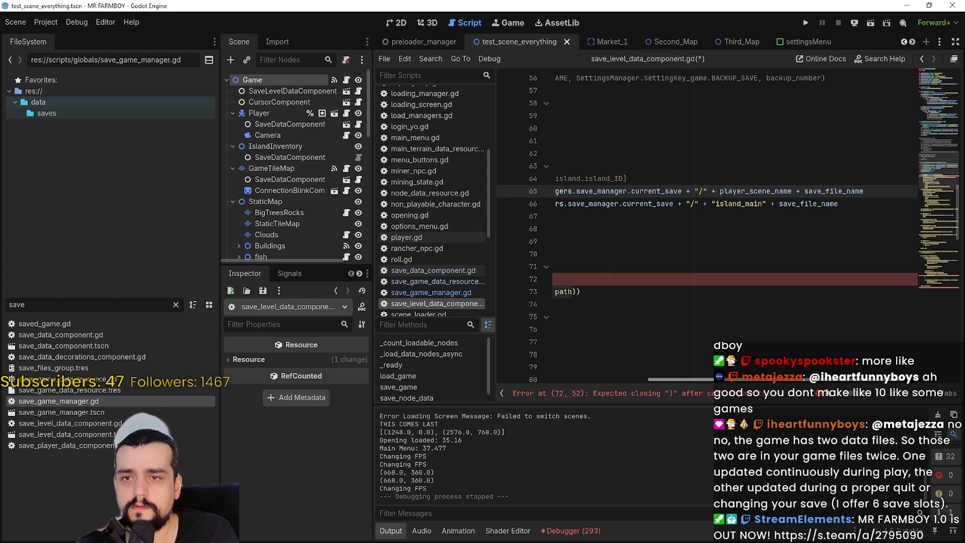
drag(826, 387, 689, 375)
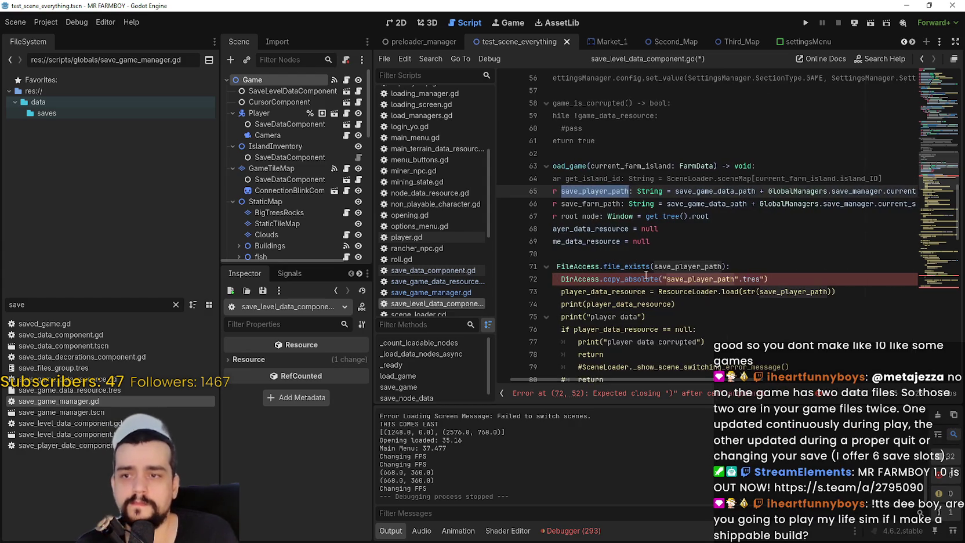
drag(745, 279, 664, 279)
key(ctrl+v)
mouse_move(782, 374)
mouse_down()
mouse_move(586, 370)
mouse_move(767, 365)
mouse_move(799, 380)
mouse_move(852, 362)
mouse_move(686, 371)
mouse_move(905, 378)
mouse_up()
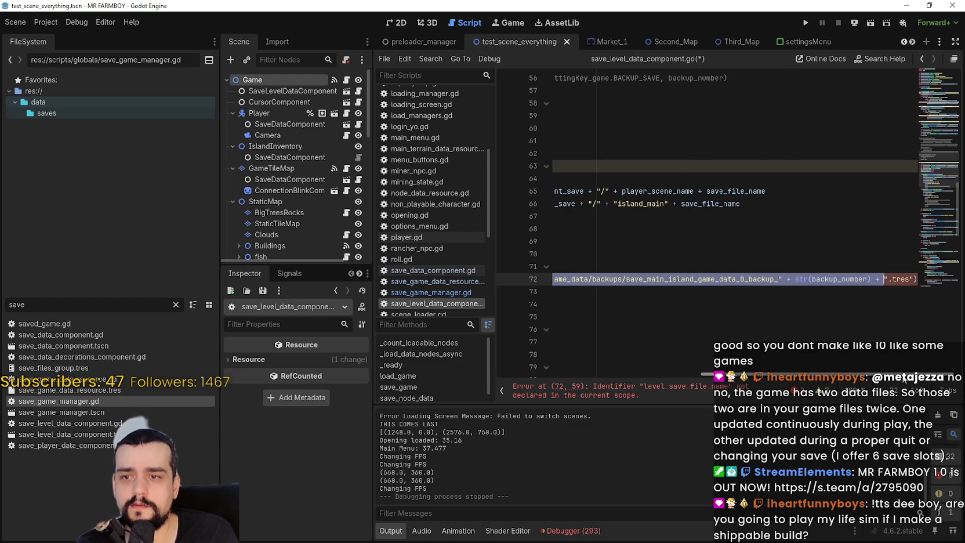
Step: Replace the copy_absolute source argument on line 72 with save_player_path
drag(798, 385, 620, 375)
click(633, 278)
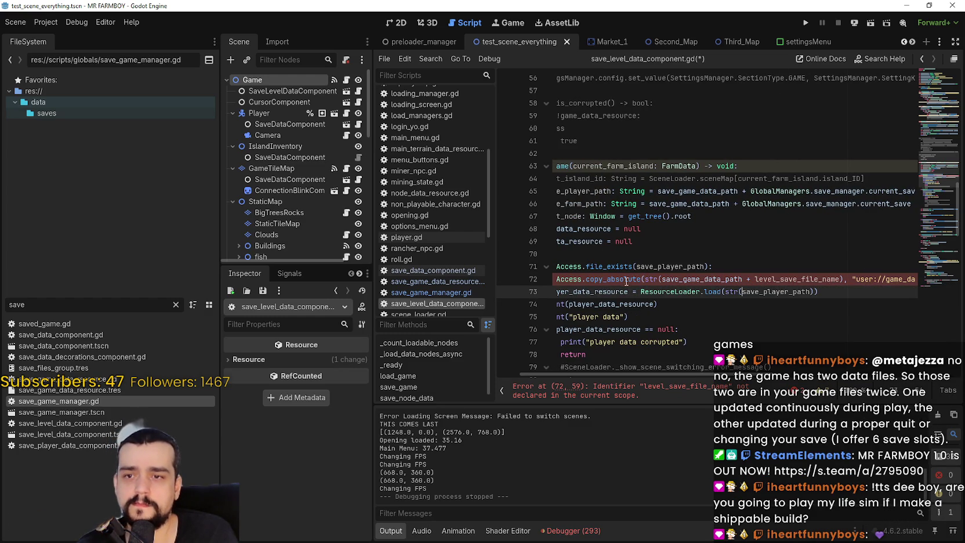
mouse_move(626, 280)
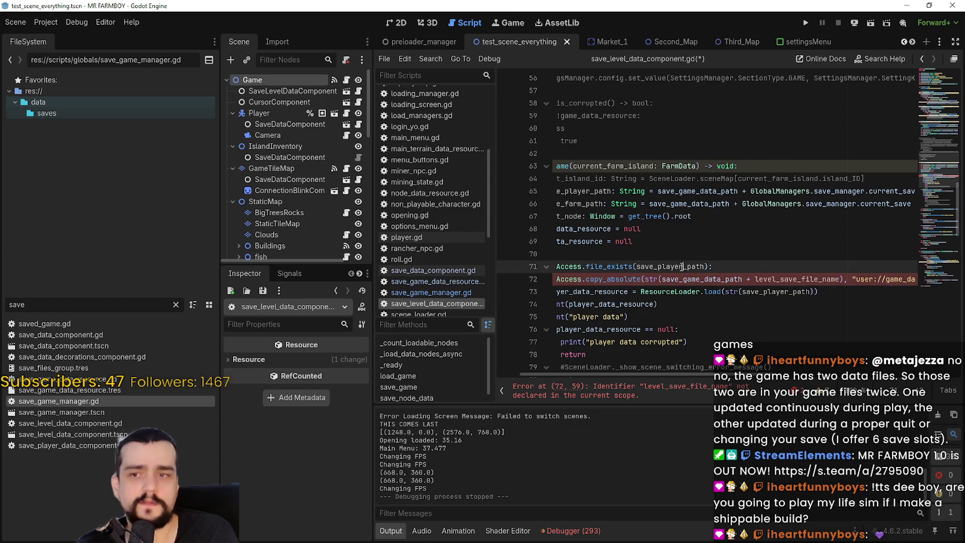
double_click(656, 278)
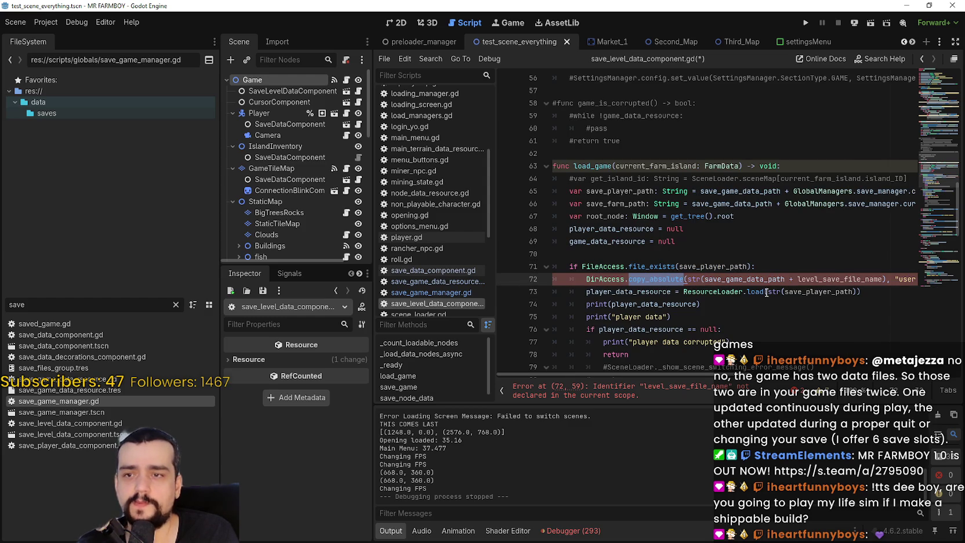
double_click(694, 279)
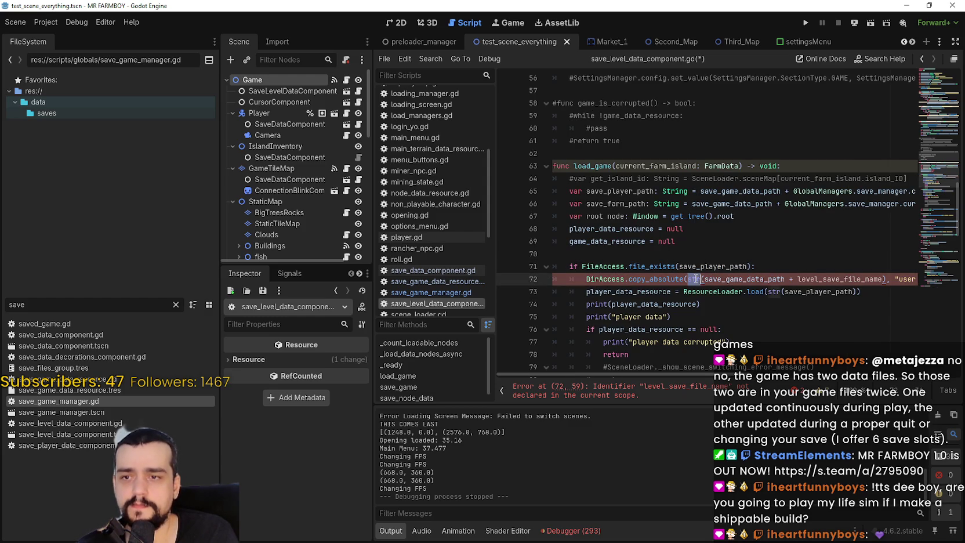
double_click(623, 192)
key(ctrl+c)
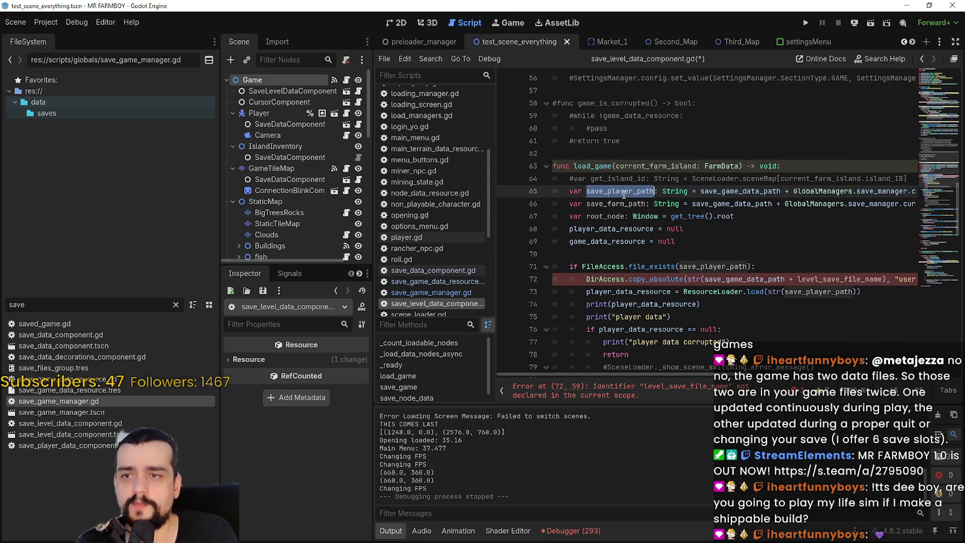
drag(688, 279, 887, 278)
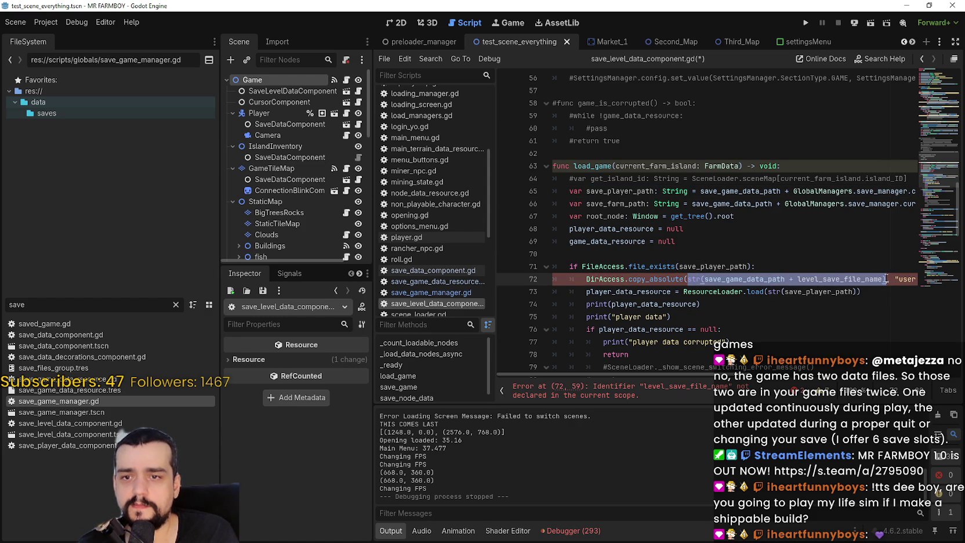
key(ctrl+v)
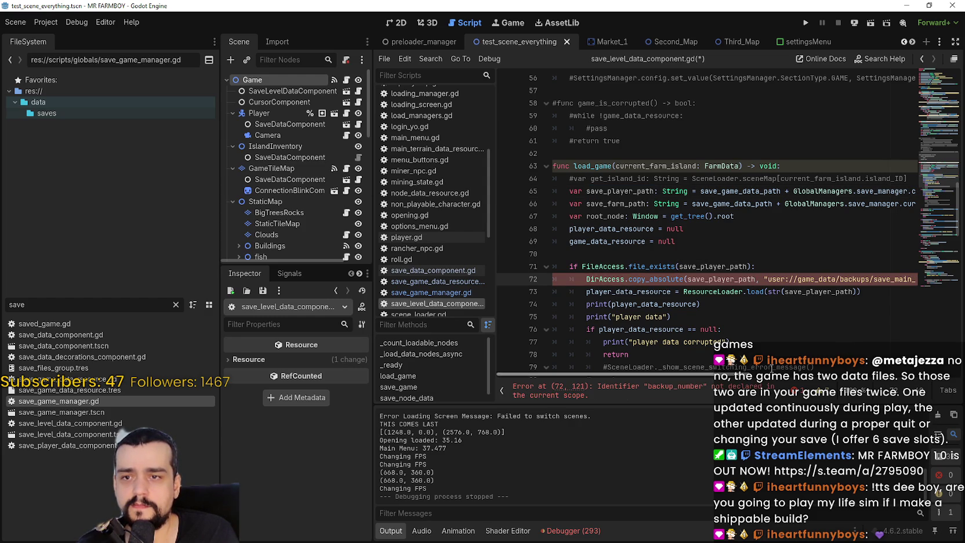
Step: Set the backup destination to save_player_path + "_backup" and save the script
drag(766, 281, 837, 281)
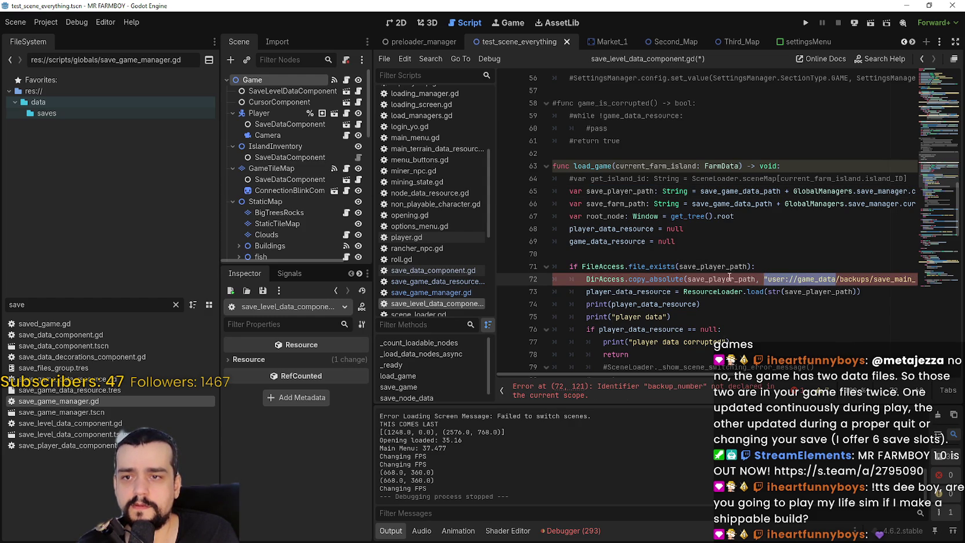
double_click(727, 278)
drag(720, 376, 885, 380)
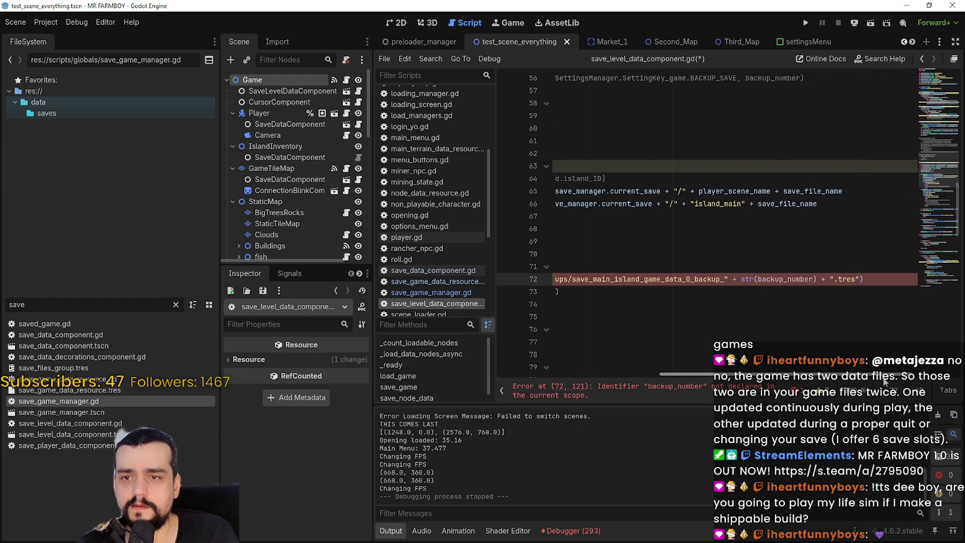
click(855, 279)
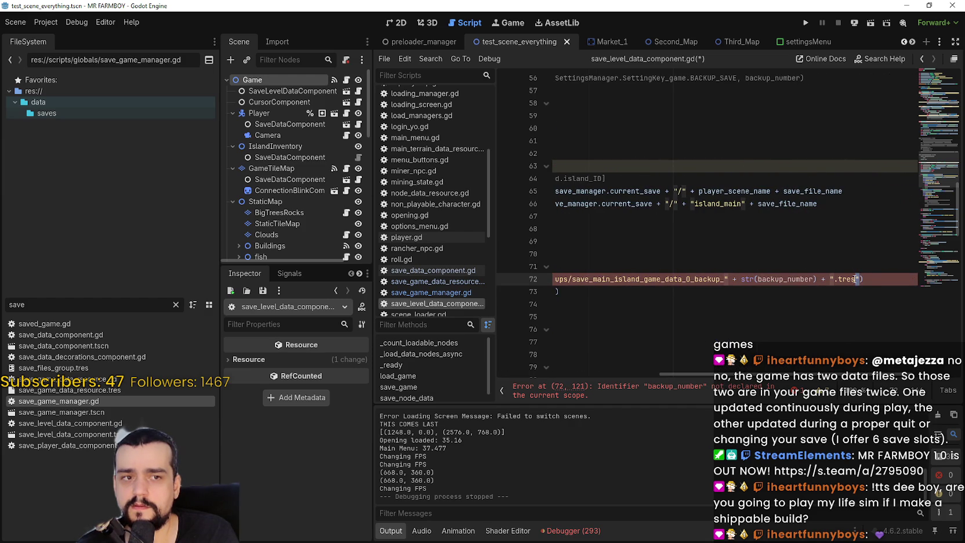
mouse_move(855, 279)
mouse_down()
mouse_move(563, 279)
mouse_move(837, 277)
mouse_move(574, 279)
mouse_move(764, 279)
mouse_up()
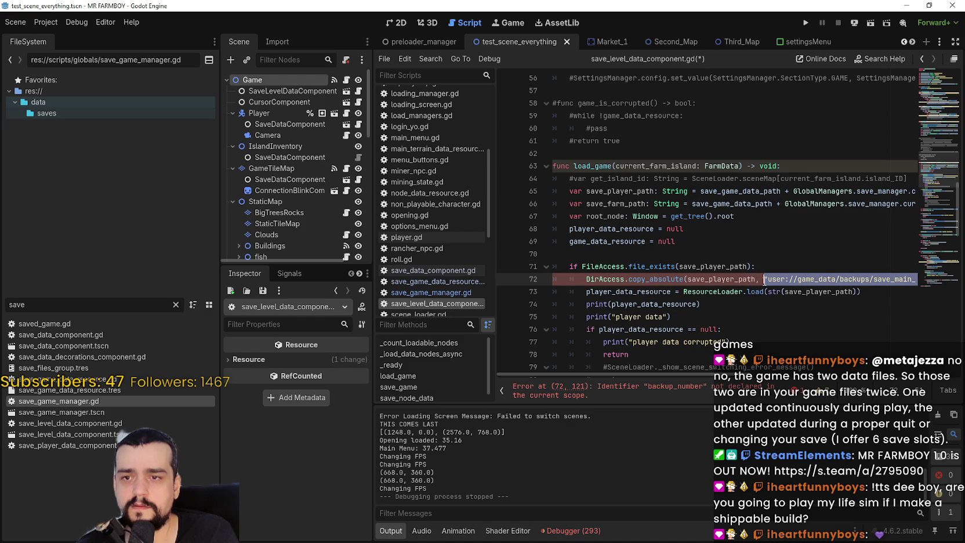
text(save_player_path + "_backu)
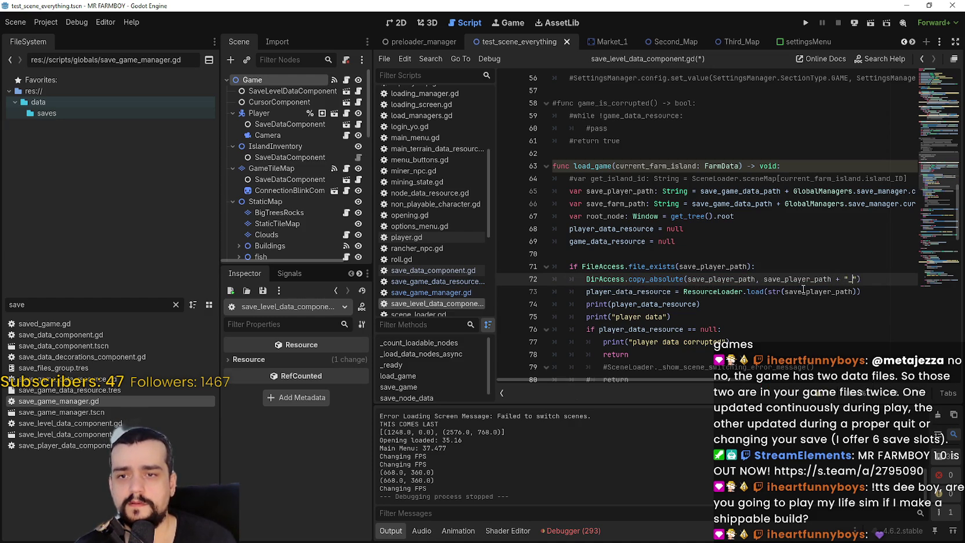
text(p)
key(ctrl+s)
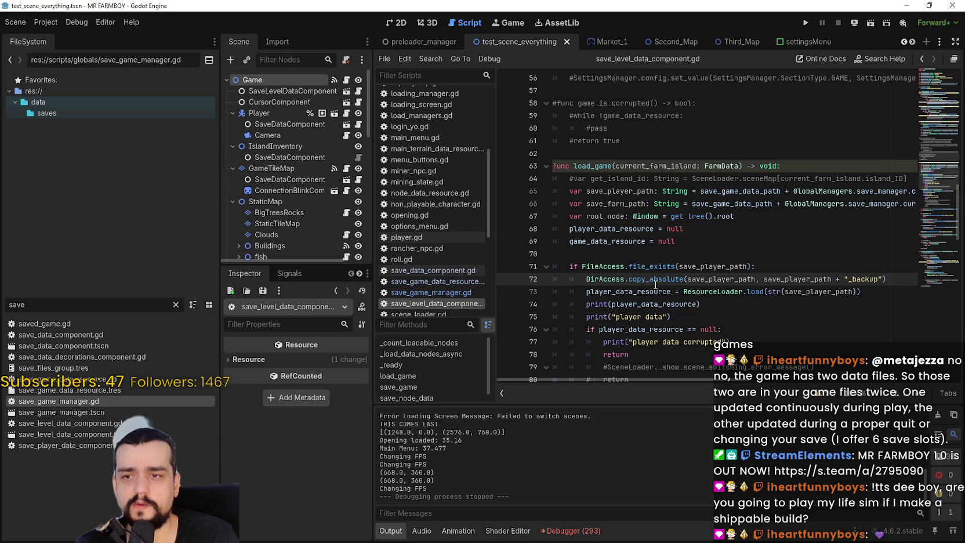
double_click(864, 279)
key(ctrl+s)
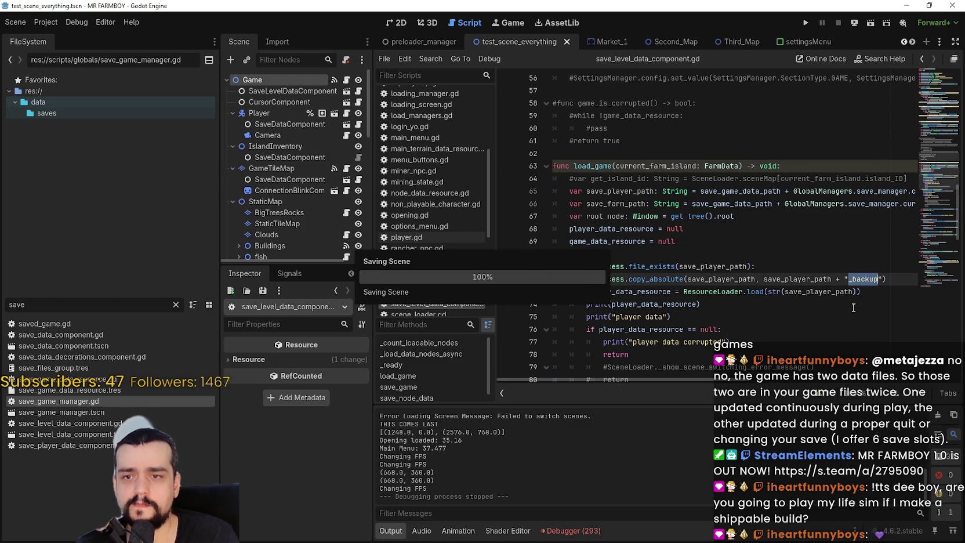
click(786, 288)
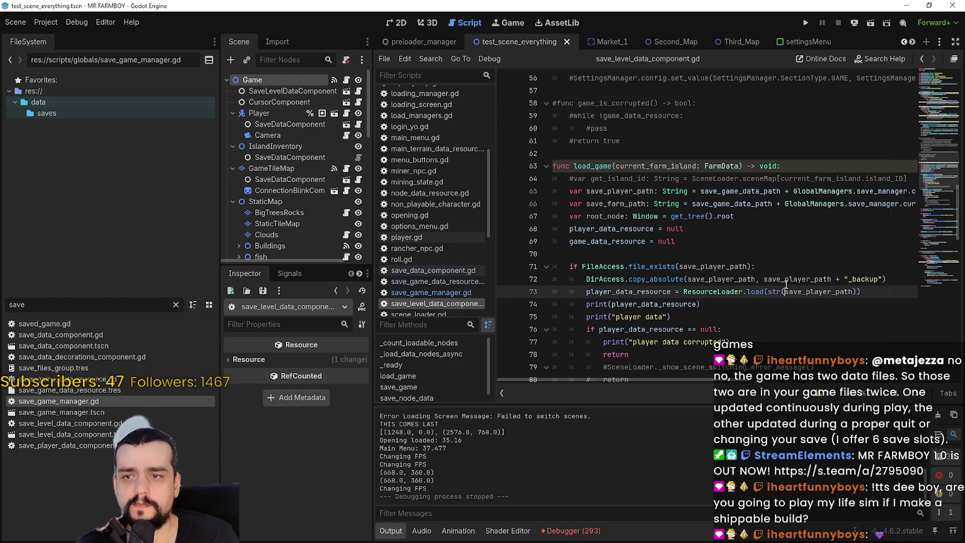
Step: Run the project, set a breakpoint on line 73 of load_game, and bring the game window into view
click(810, 21)
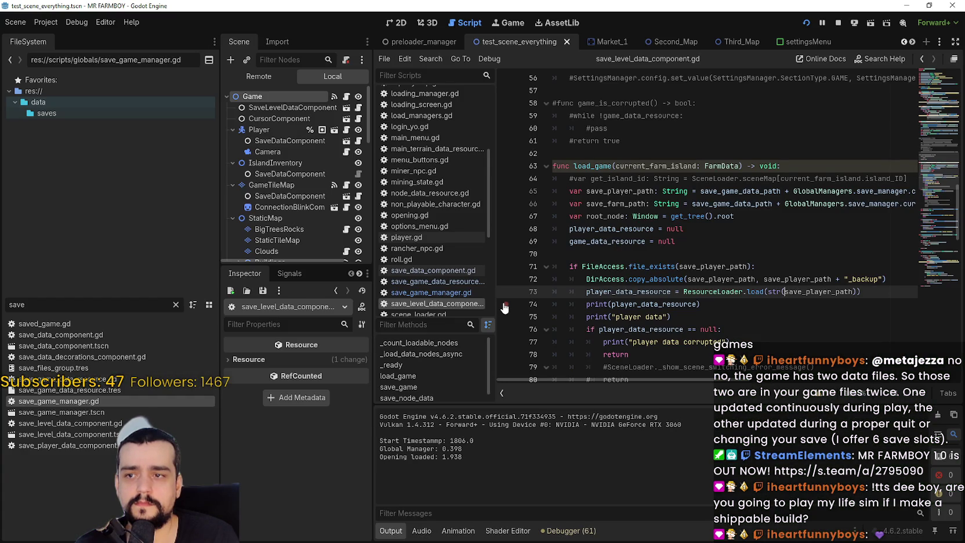
click(505, 292)
key(F12)
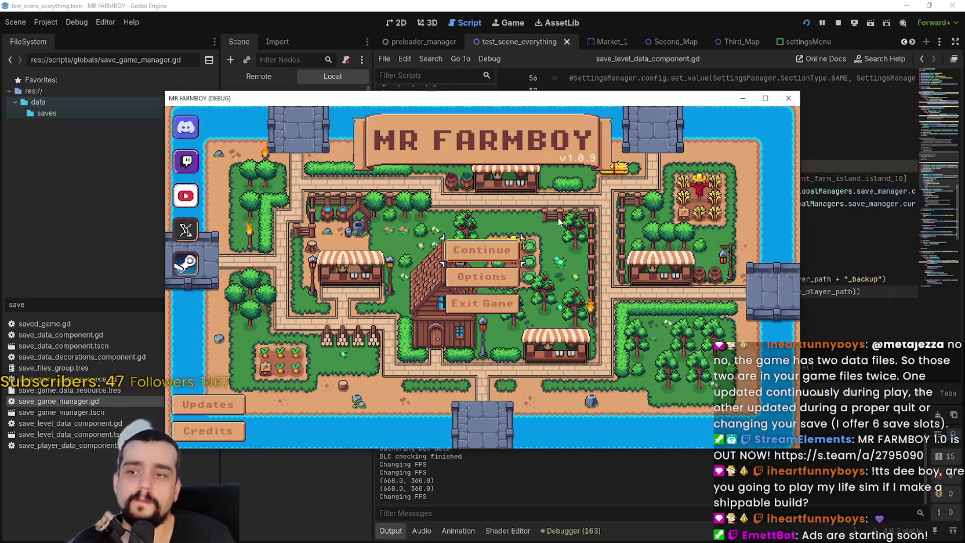
drag(510, 98, 591, 88)
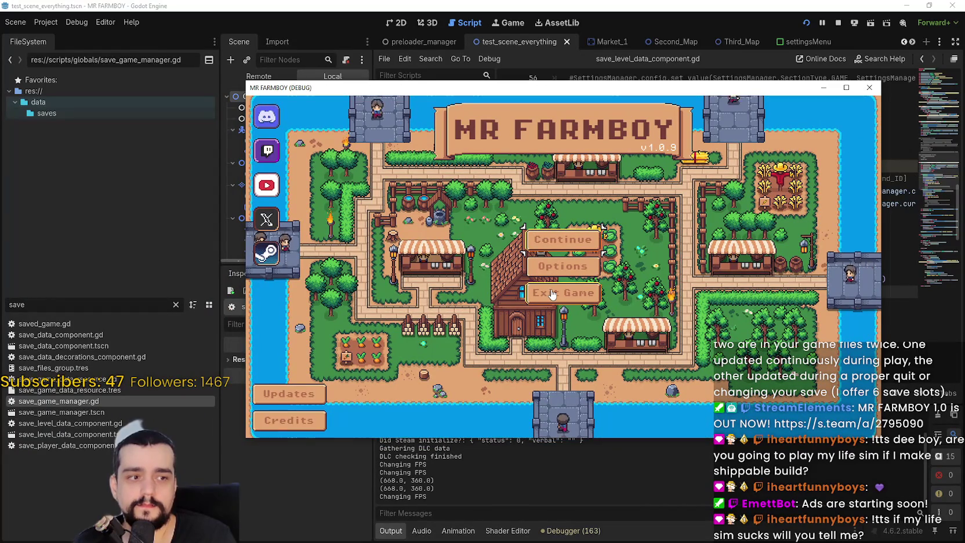
Step: Load Save 6 from the game's Continue list so the debugger stops at line 73
click(567, 240)
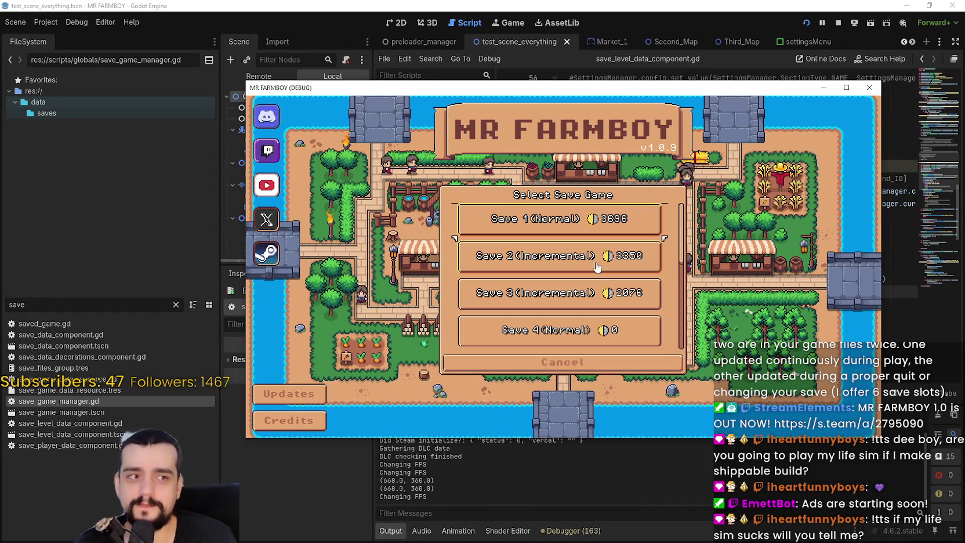
scroll(598, 258, down, 2)
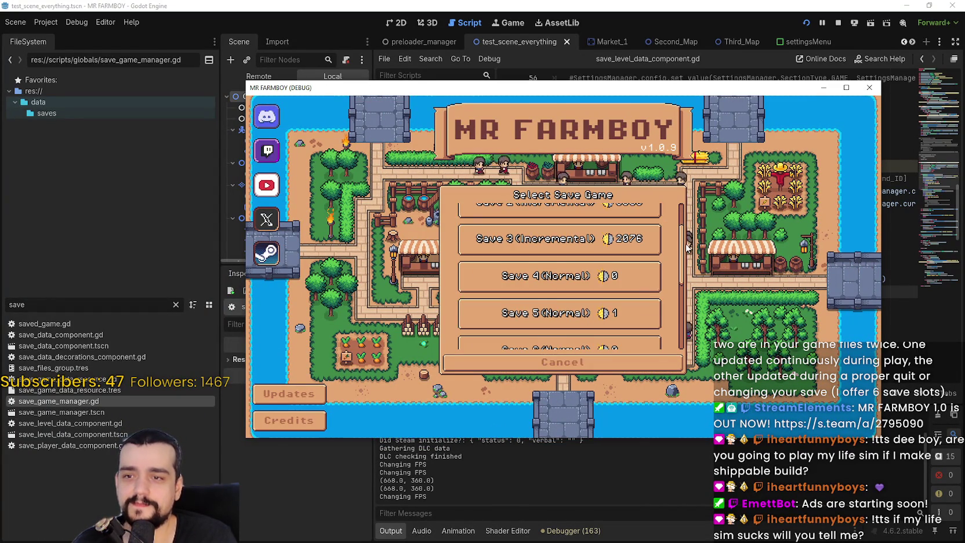
scroll(667, 344, down, 2)
click(579, 331)
click(517, 337)
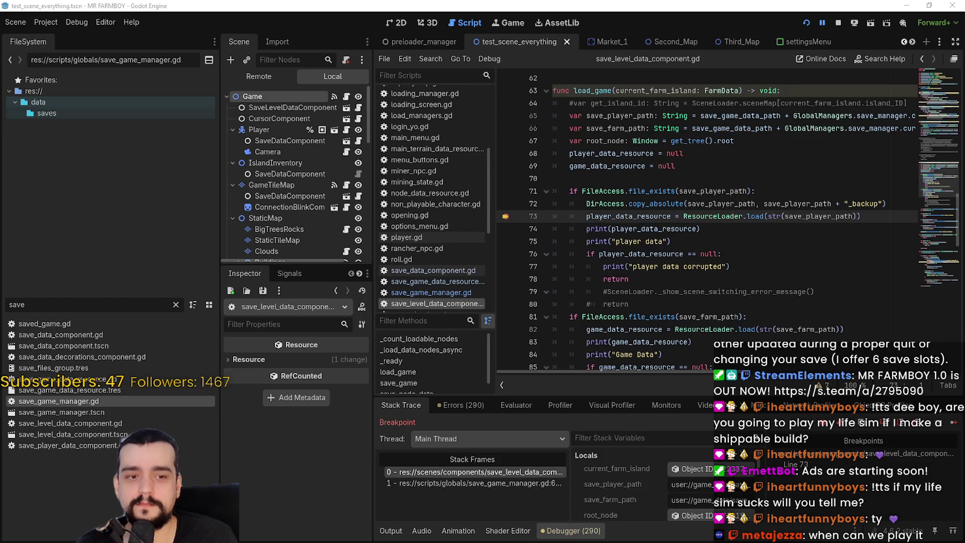
Step: Switch to the save_10 folder and select the new 16 KB player_data.tres_backup file
key(alt+Tab)
click(539, 224)
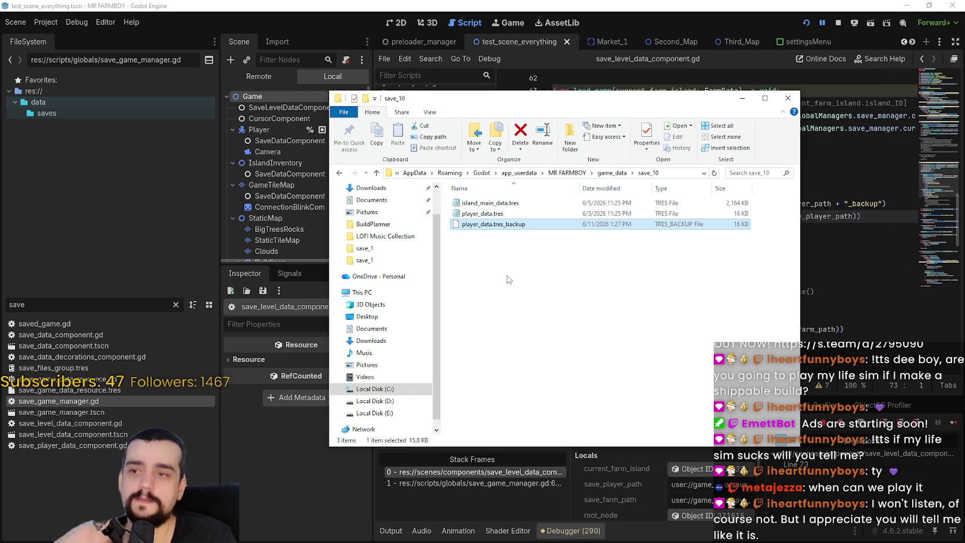
key(Return)
click(477, 224)
click(445, 200)
scroll(445, 232, down, 2)
click(435, 278)
click(515, 378)
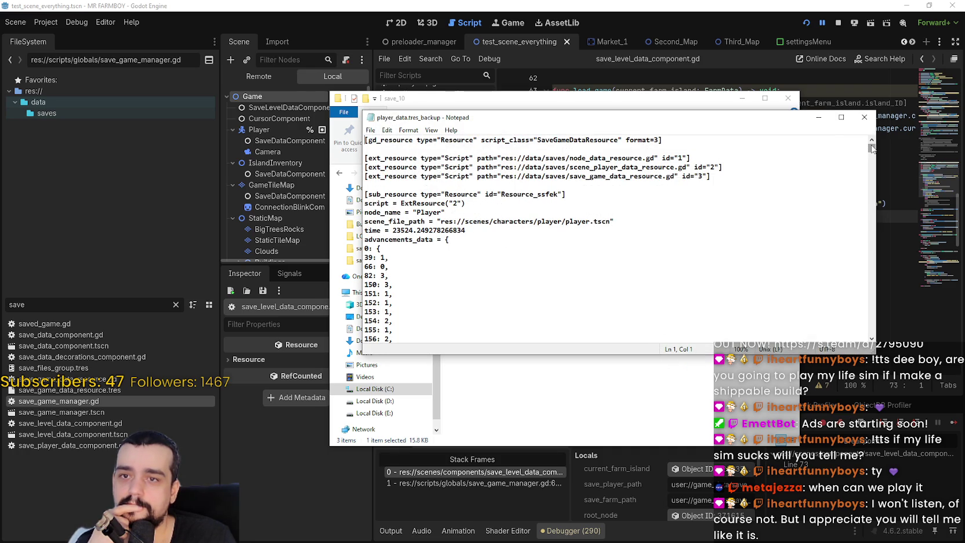
drag(871, 149, 874, 350)
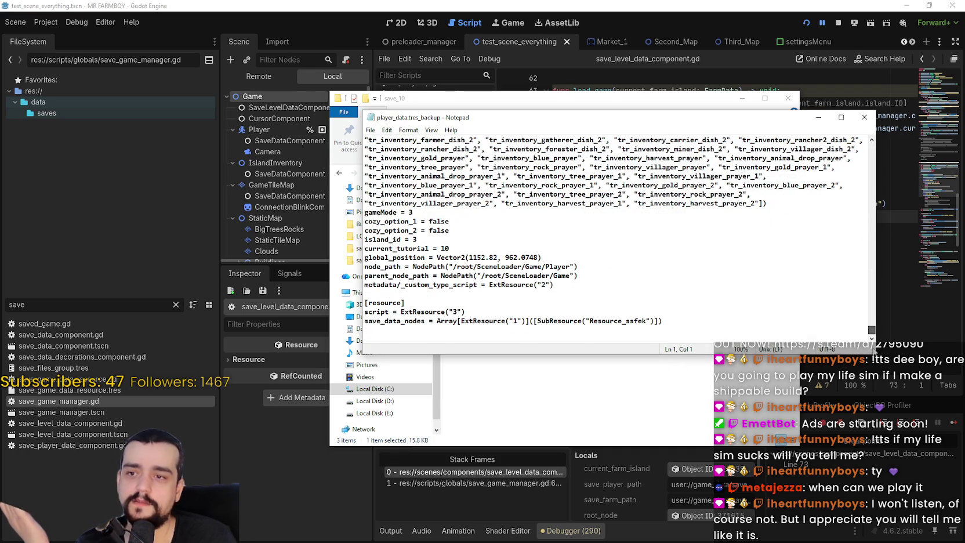
click(864, 118)
mouse_move(542, 245)
mouse_down()
mouse_move(484, 220)
mouse_move(478, 263)
mouse_move(474, 225)
mouse_move(512, 289)
mouse_up()
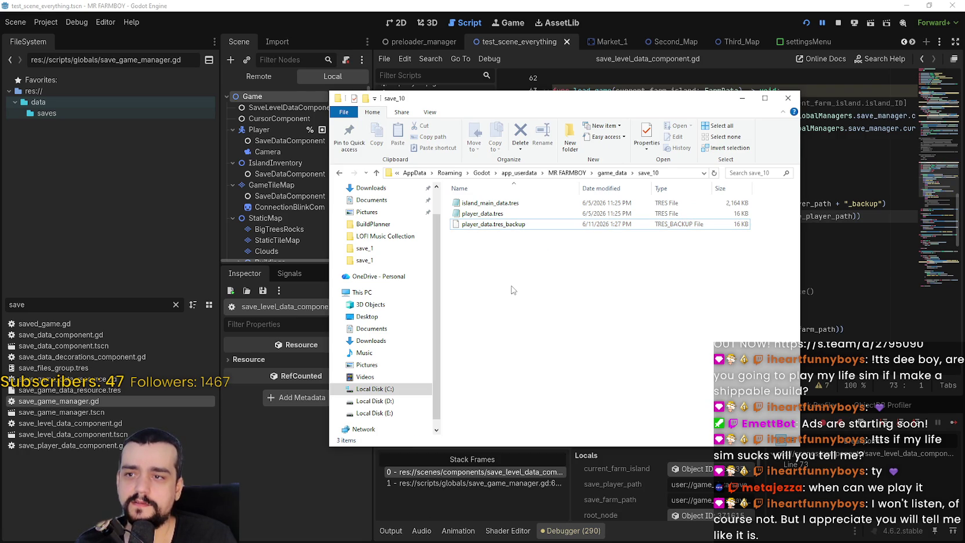
click(516, 225)
Step: Rename player_data.tres_backup to player_data_backup.tres, accepting the extension-change warning
click(521, 226)
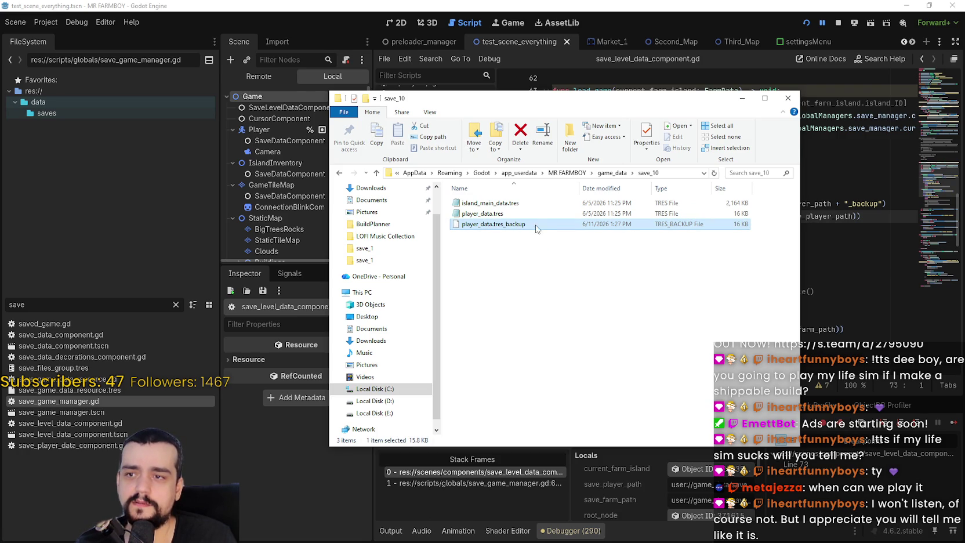
drag(506, 229, 538, 228)
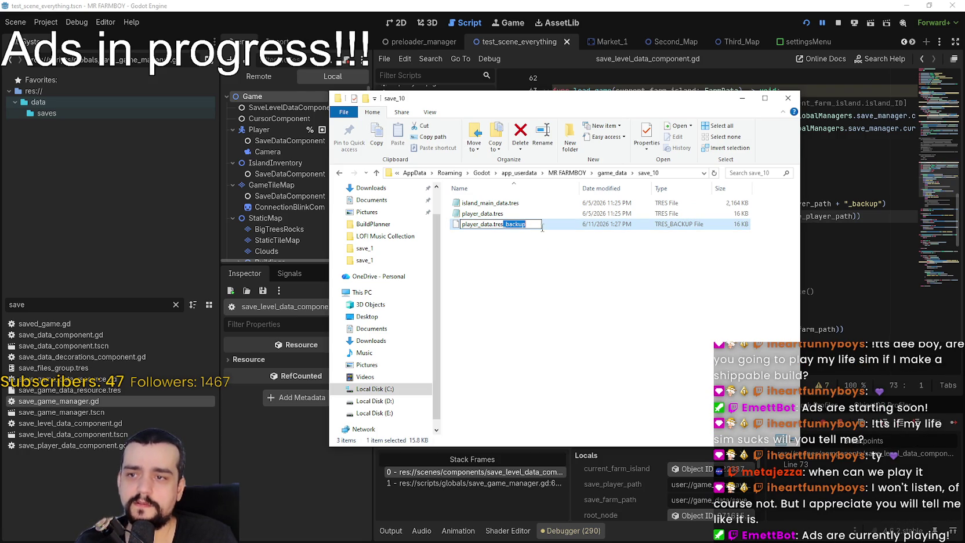
click(495, 225)
text(_backup)
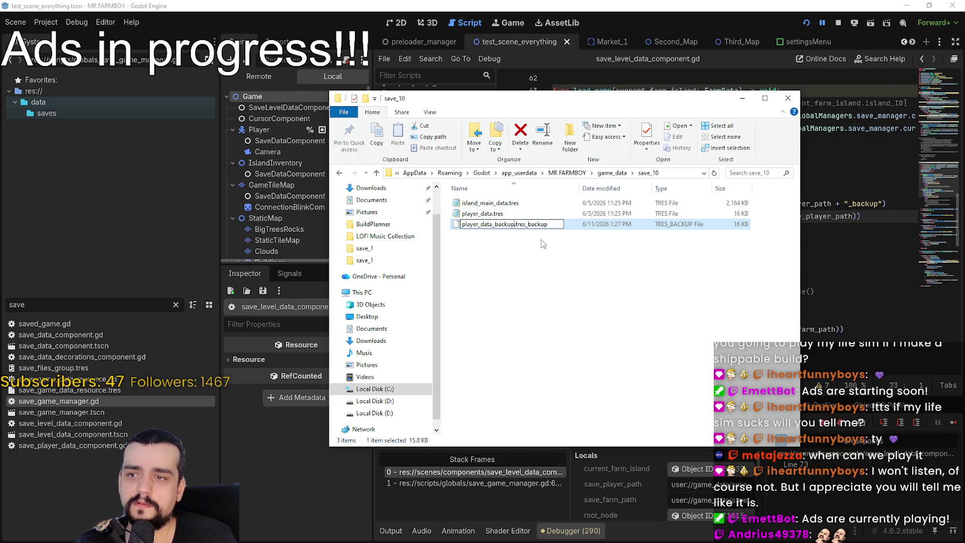
key(Delete)
key(Return)
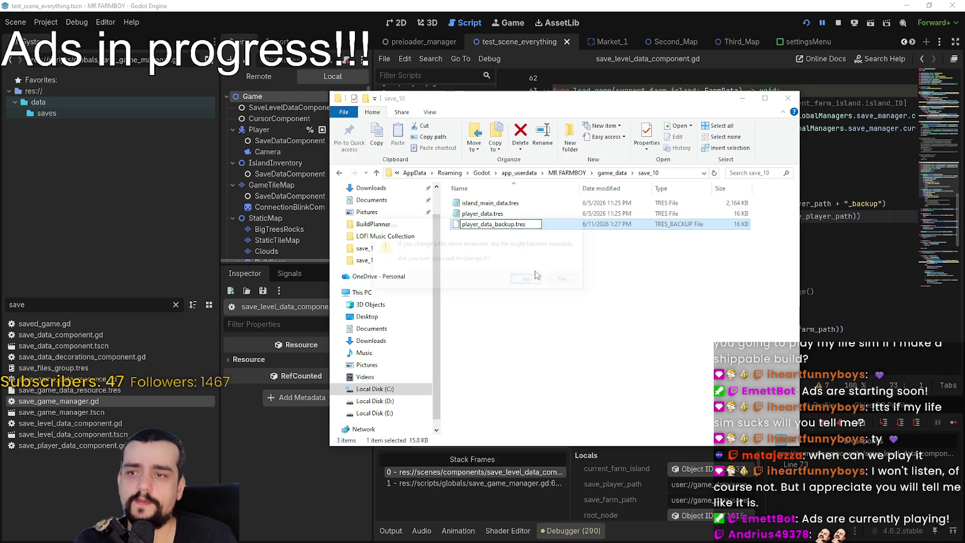
click(528, 280)
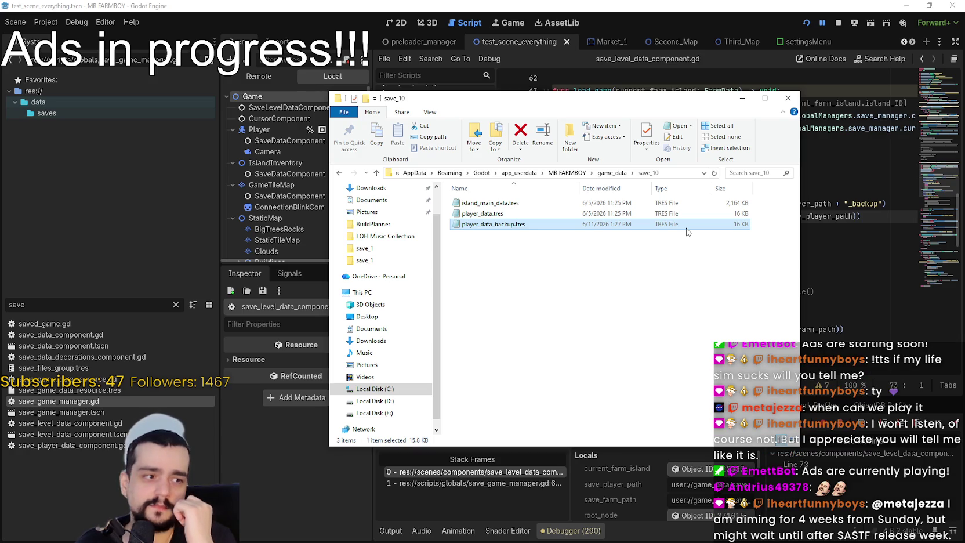
click(686, 232)
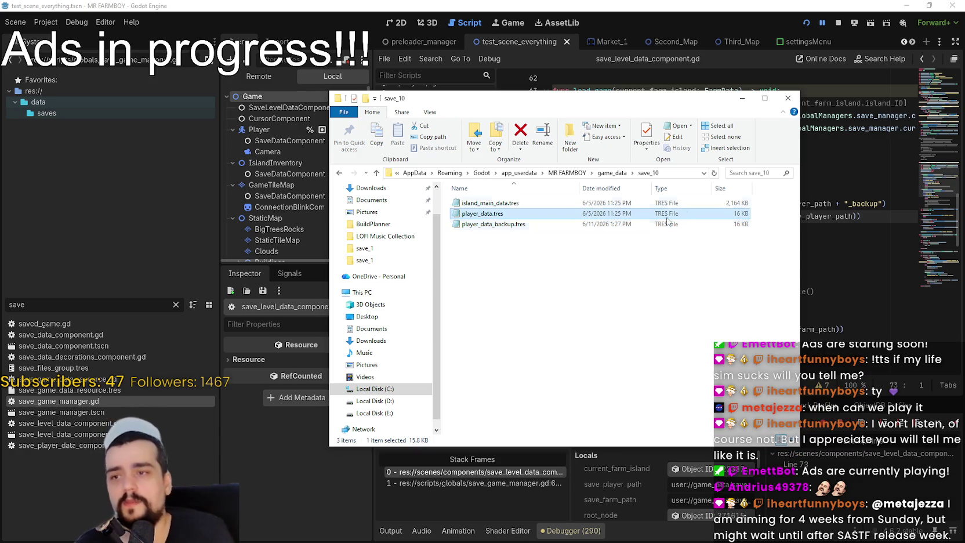
Step: Return to the Godot script editor, stop the running game, and dismiss the save folder window
click(768, 23)
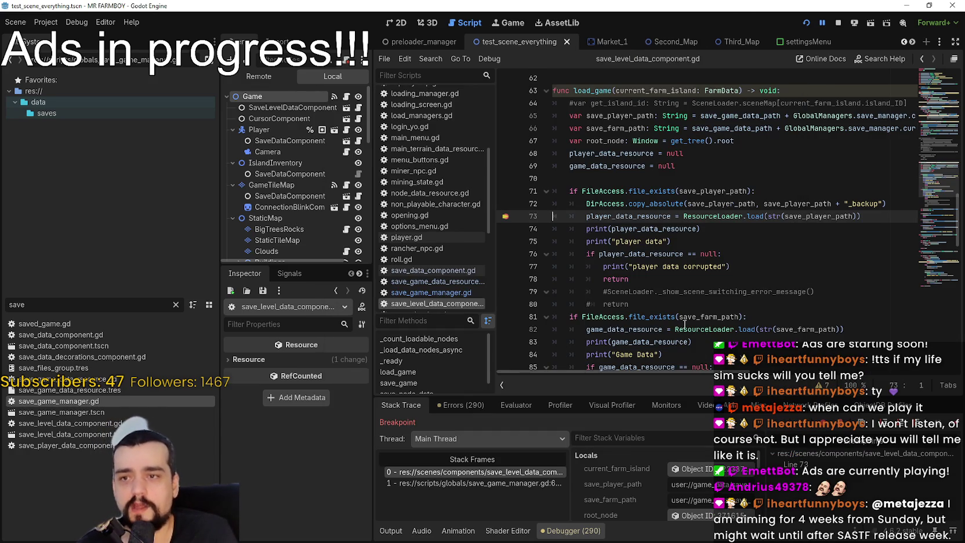
click(872, 203)
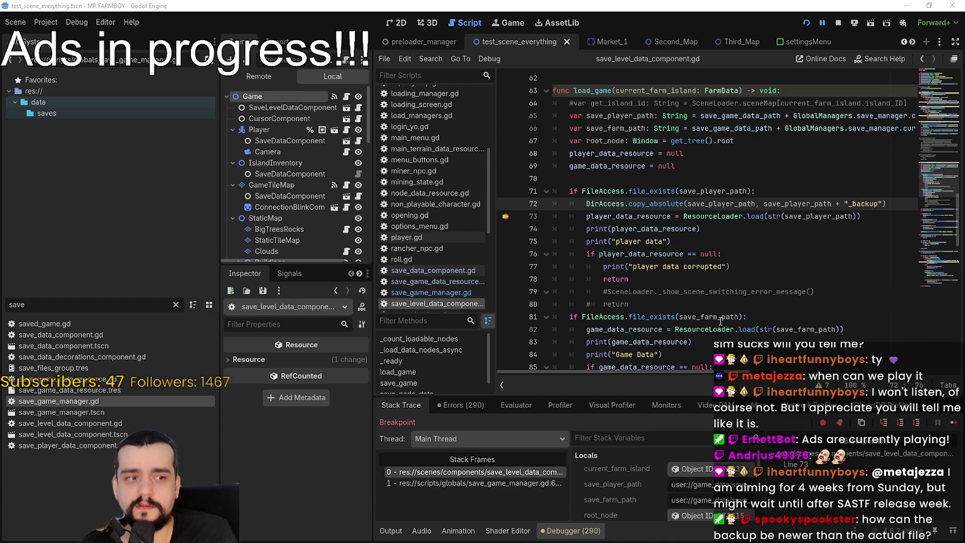
click(837, 25)
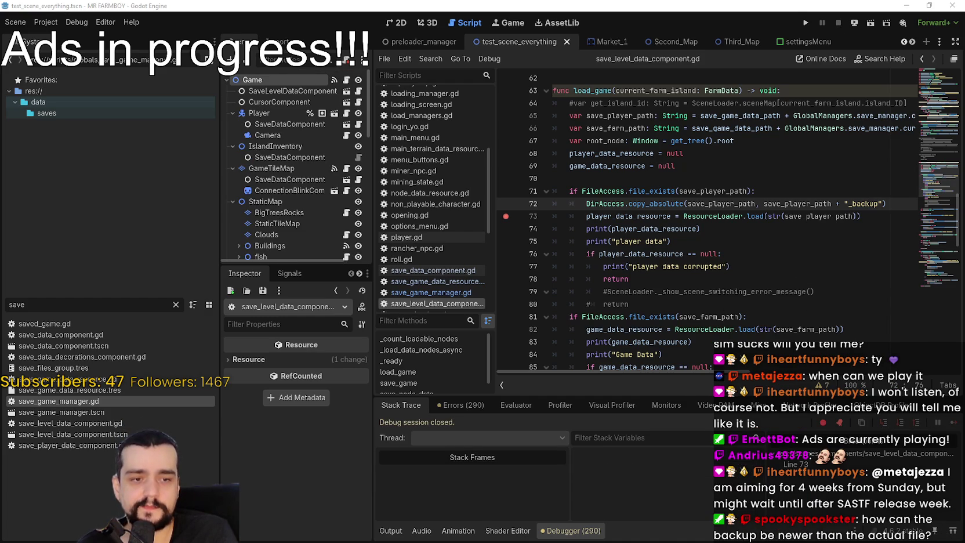
key(alt+Tab)
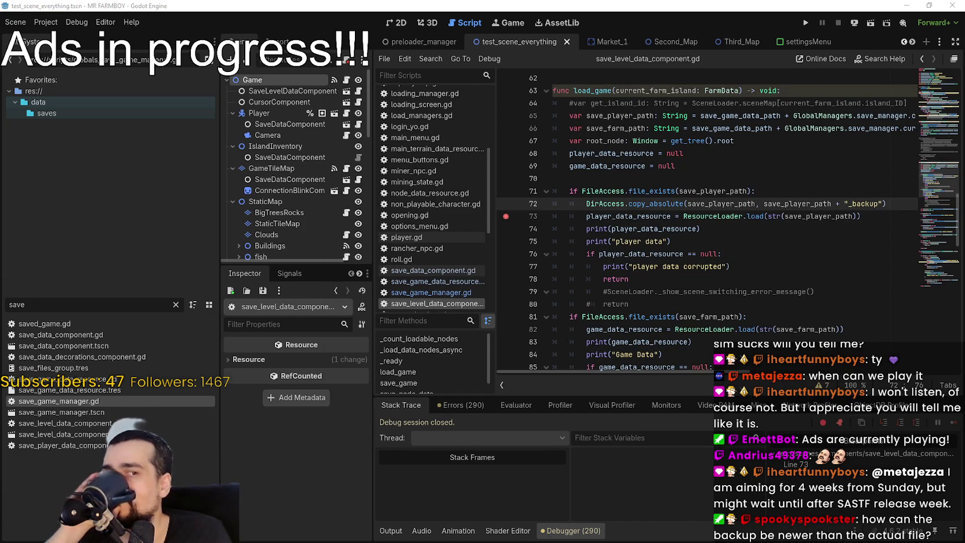
Step: Review the save_player_path argument of the copy_absolute call on lines 72–73
click(852, 217)
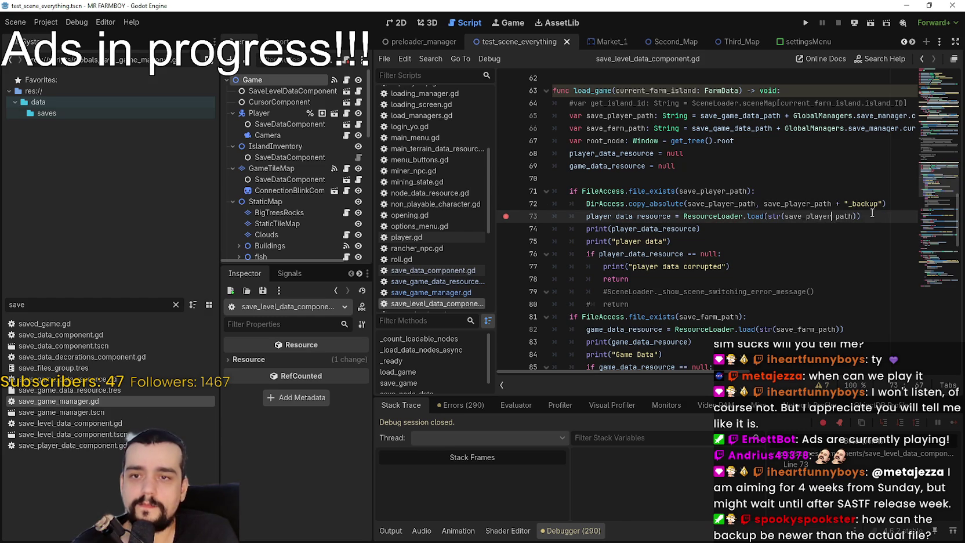
click(859, 216)
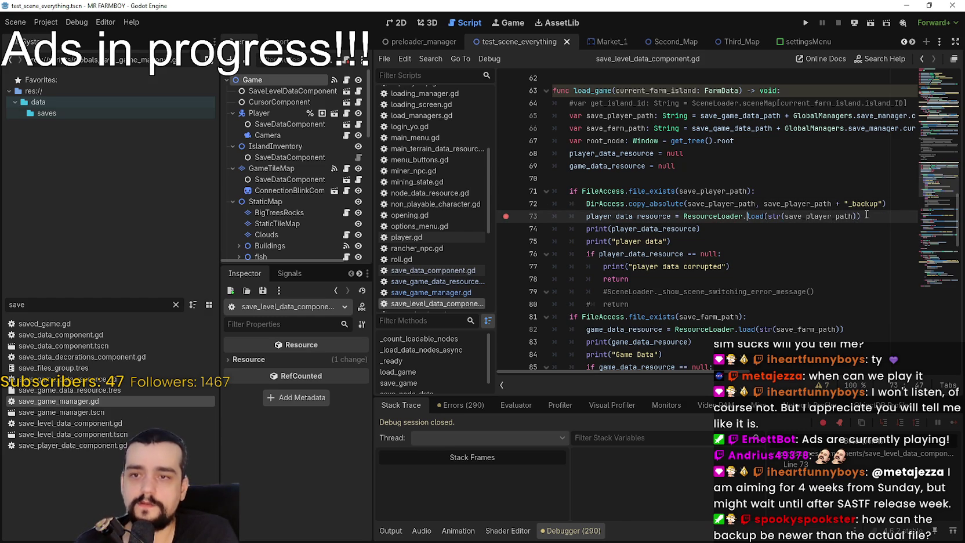
double_click(721, 203)
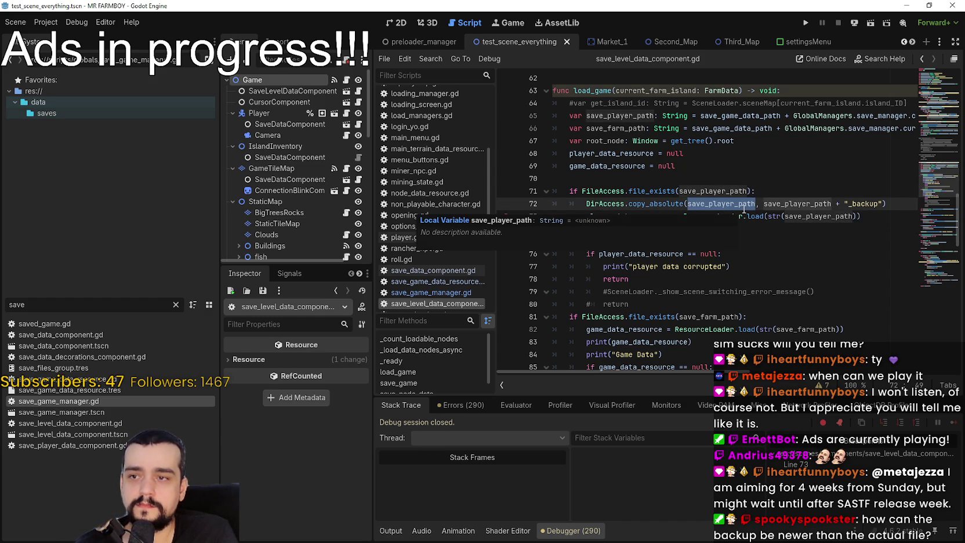
scroll(810, 275, up, 2)
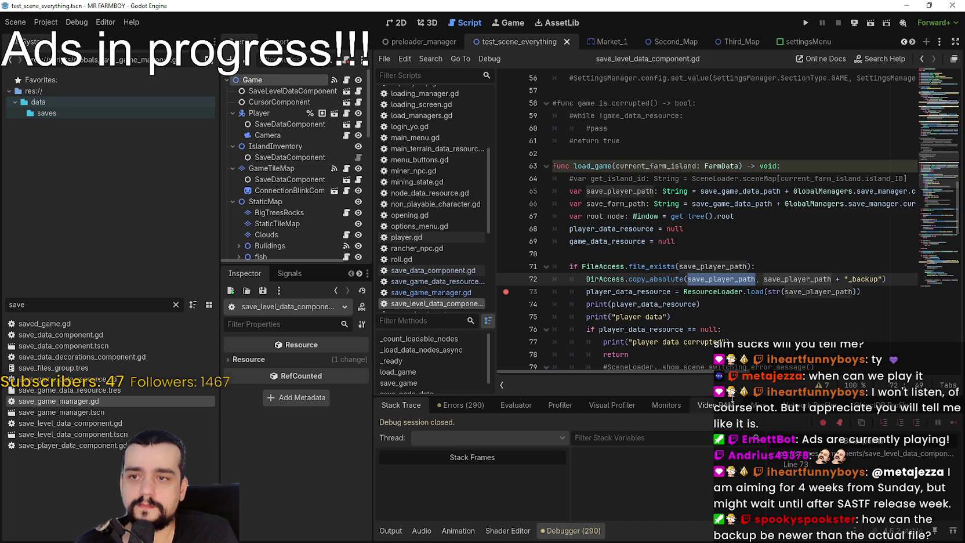
Step: Select and copy the save_player_path and save_farm_path declaration lines
drag(751, 372, 912, 376)
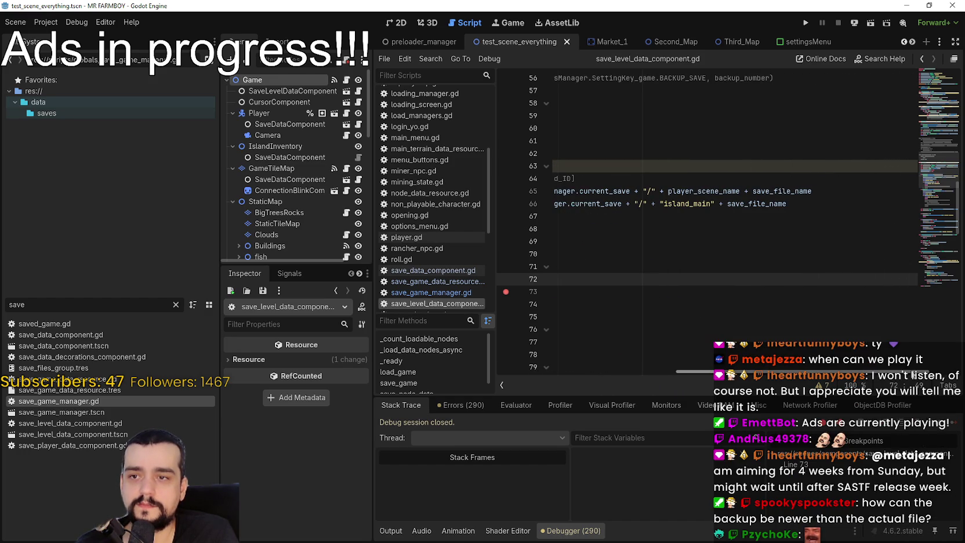
mouse_move(913, 374)
mouse_down()
mouse_move(743, 372)
mouse_move(880, 380)
mouse_up()
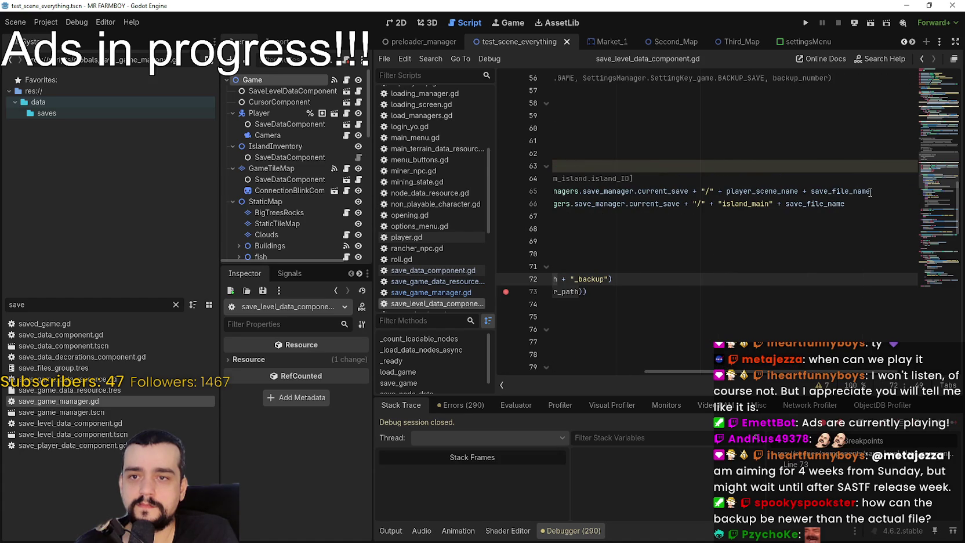
mouse_move(861, 187)
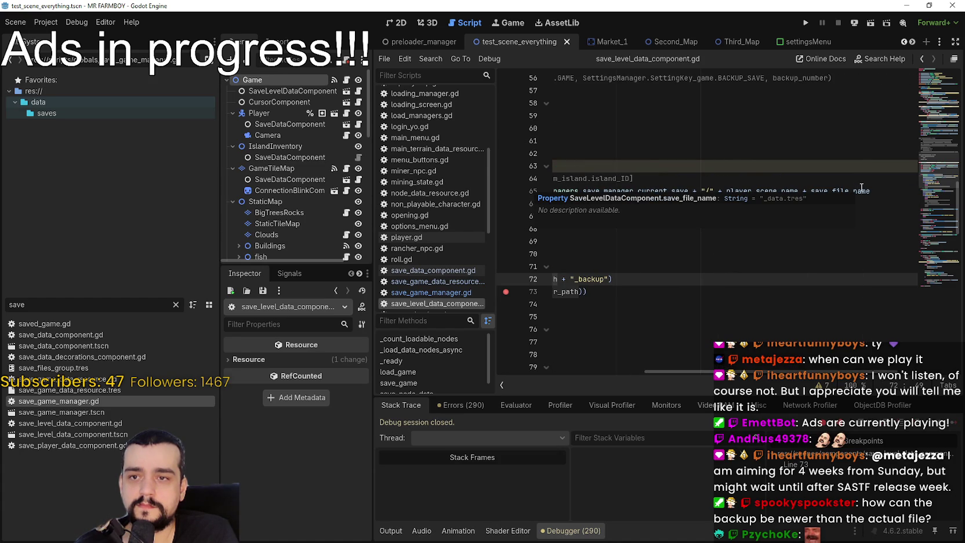
double_click(835, 193)
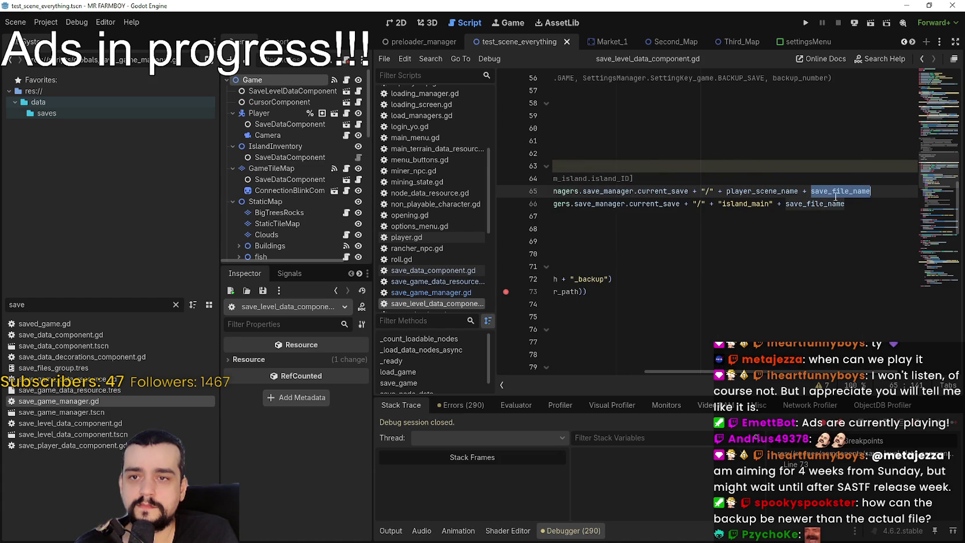
double_click(773, 192)
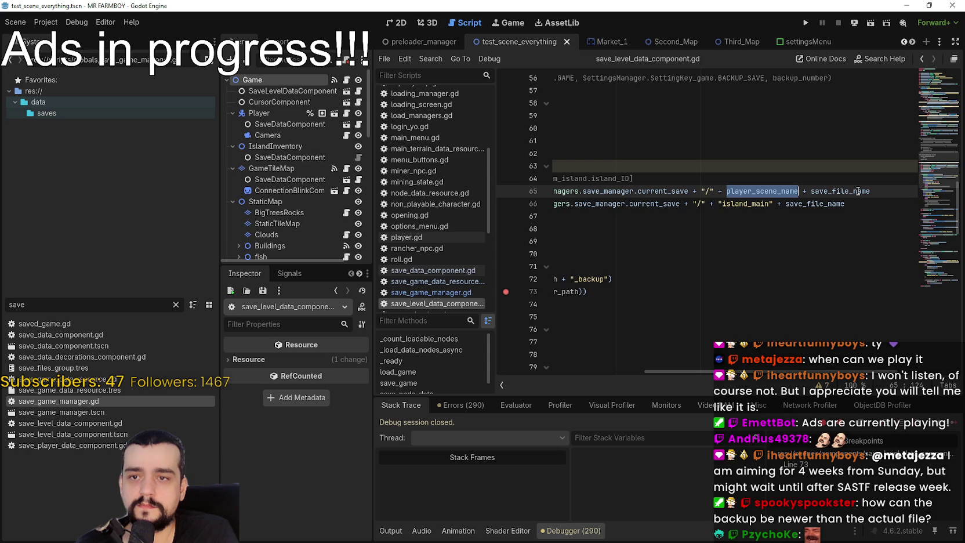
mouse_move(811, 191)
mouse_down()
mouse_move(644, 204)
mouse_move(470, 194)
mouse_move(551, 189)
mouse_up()
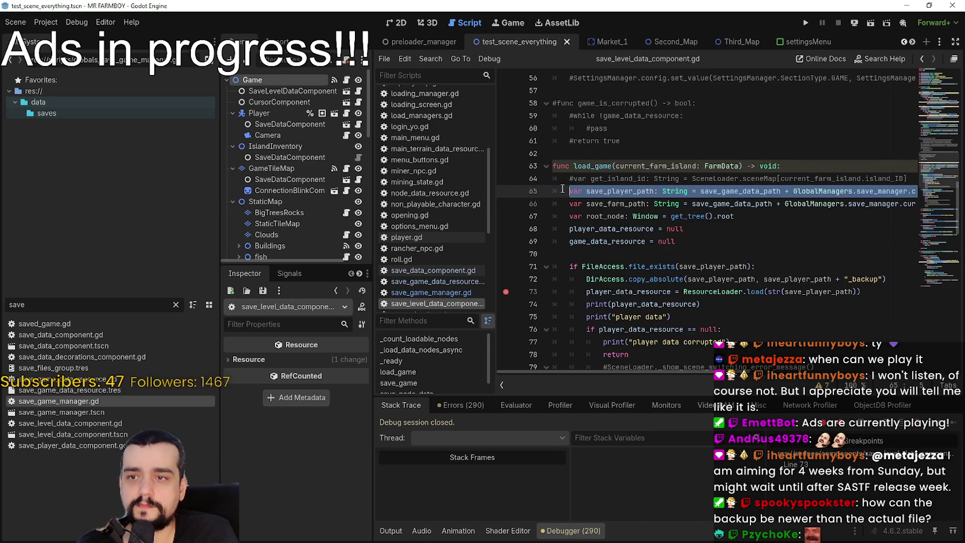
mouse_move(859, 199)
mouse_down()
mouse_move(927, 203)
mouse_move(556, 206)
mouse_move(501, 195)
mouse_up()
mouse_move(658, 206)
mouse_down()
mouse_move(916, 205)
mouse_move(889, 207)
mouse_up()
click(889, 207)
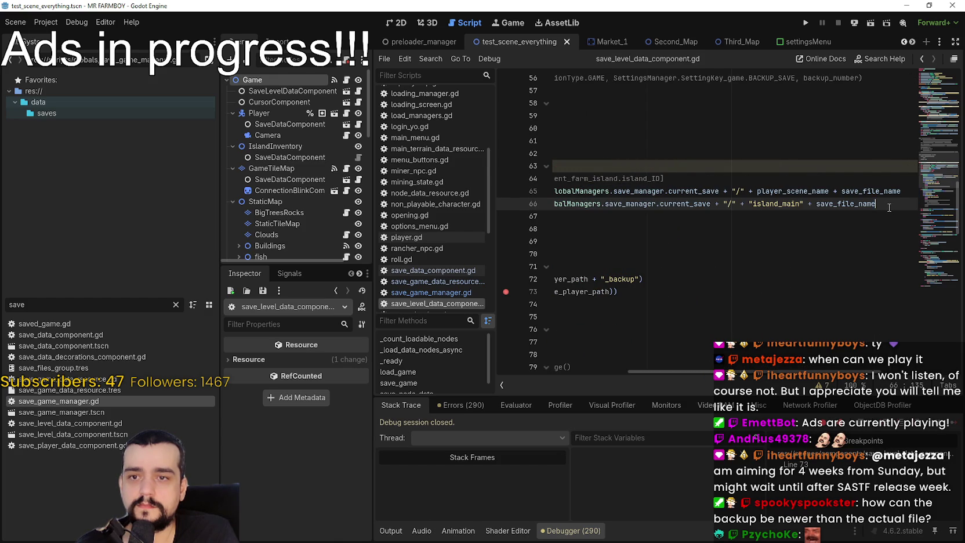
key(Down)
key(Up)
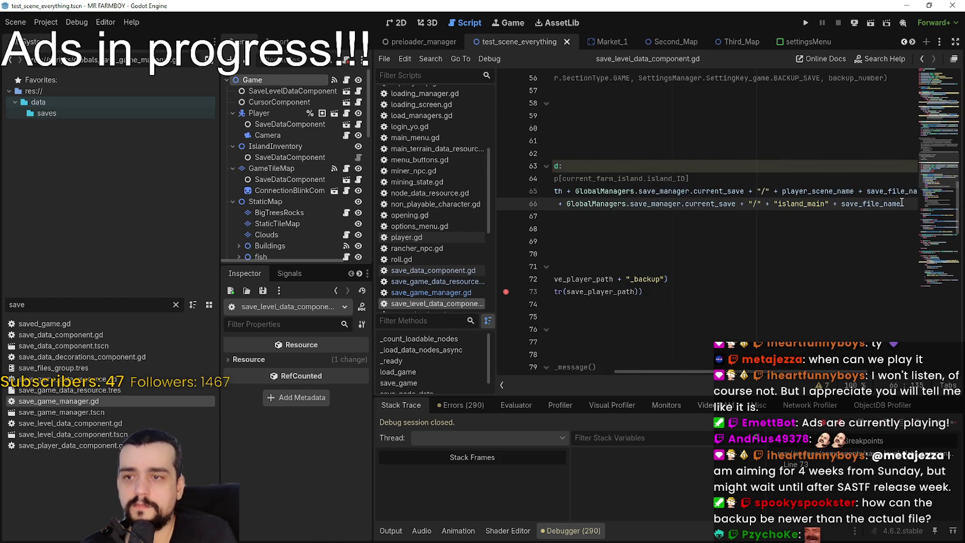
Step: Leave an empty line after the two declarations, undoing the trial pasted duplicate
key(Return)
key(ctrl+v)
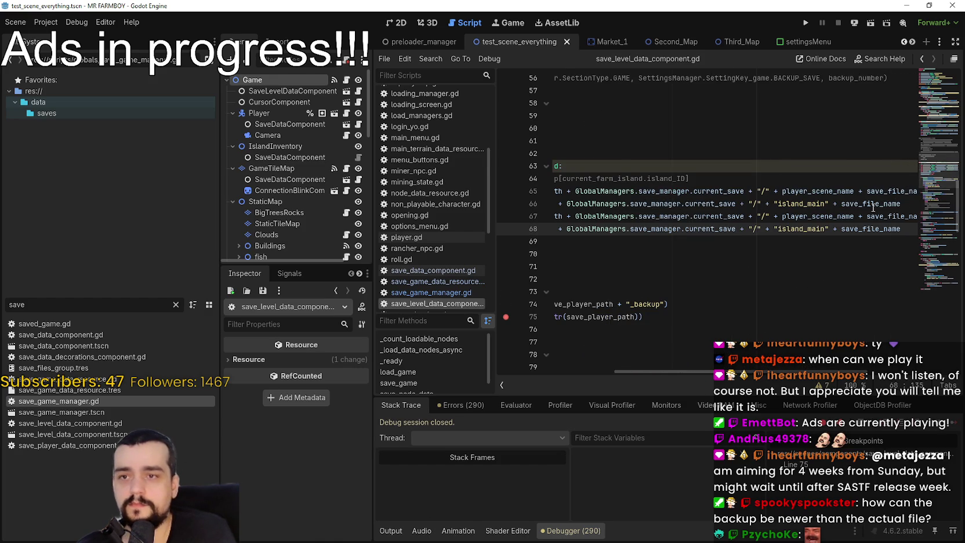
key(Home)
click(599, 216)
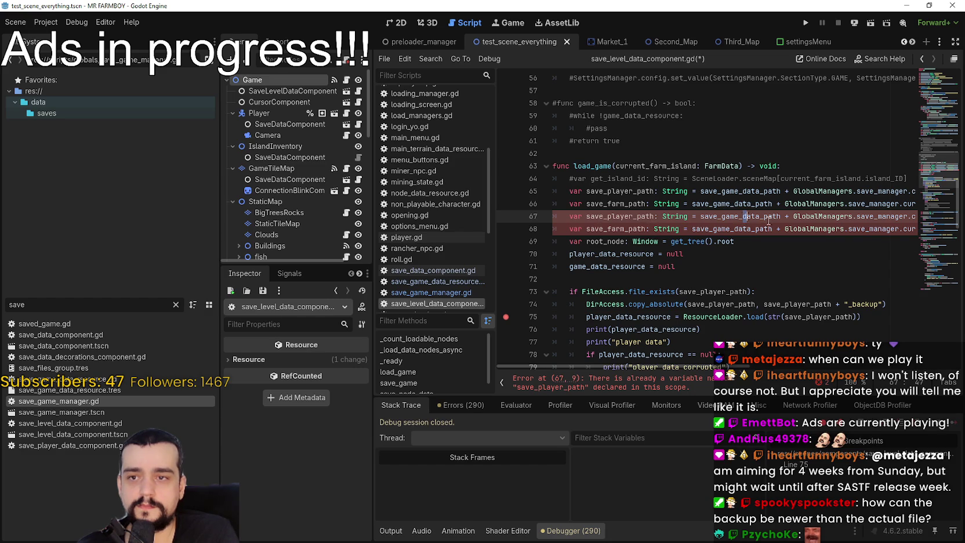
key(ctrl+z)
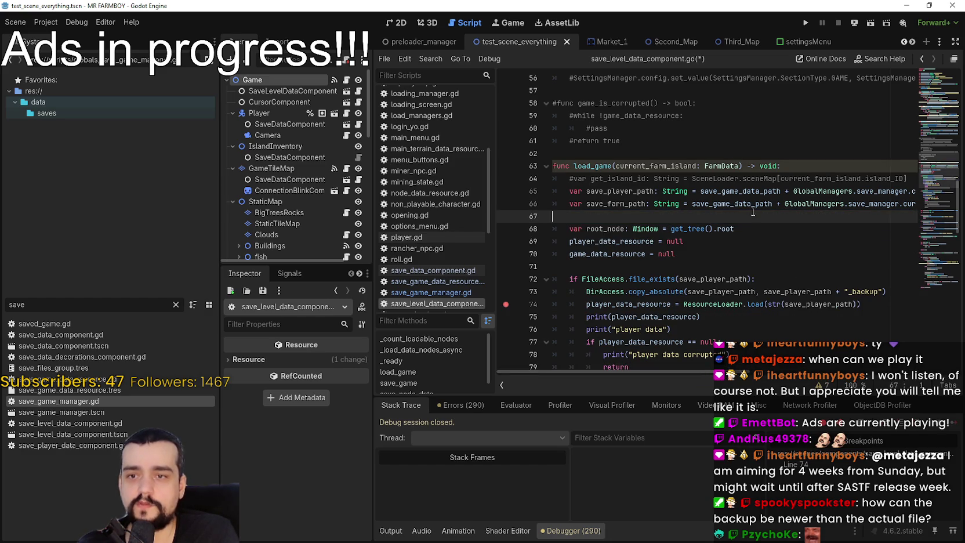
Step: Copy the save_player_path declaration line and put the caret after the file-exists check
triple_click(575, 189)
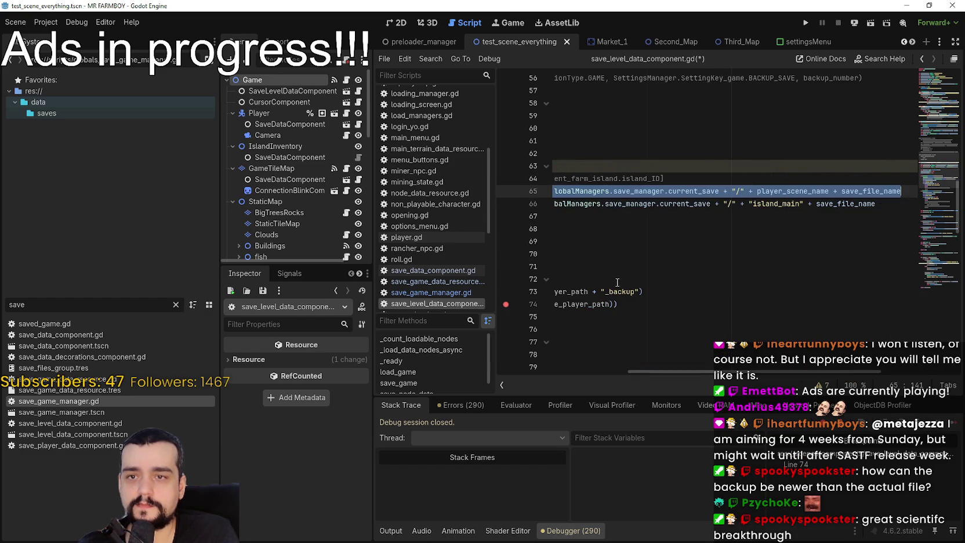
click(617, 283)
click(790, 284)
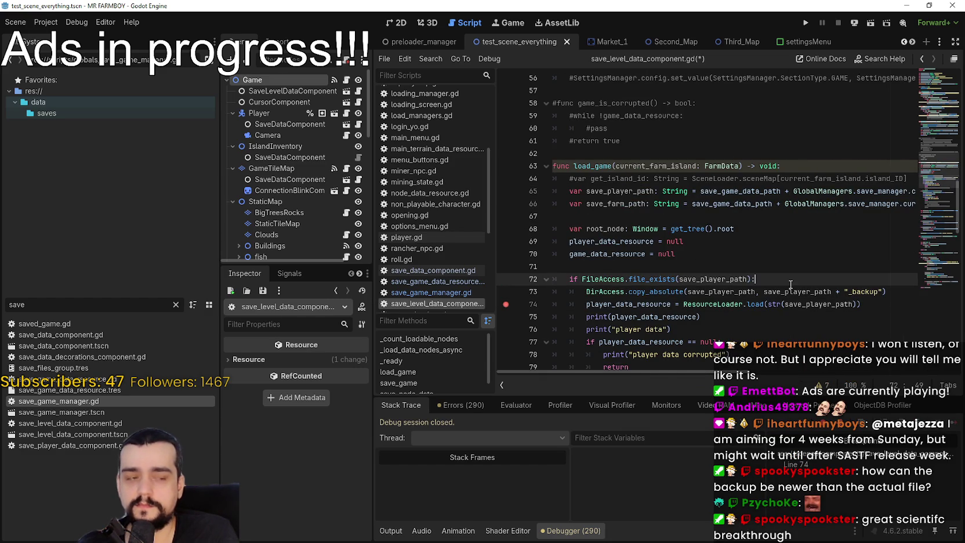
Step: Declare an indented save_player_path_backup inside the file-exists check, appending + "_backup" to the path
key(Return)
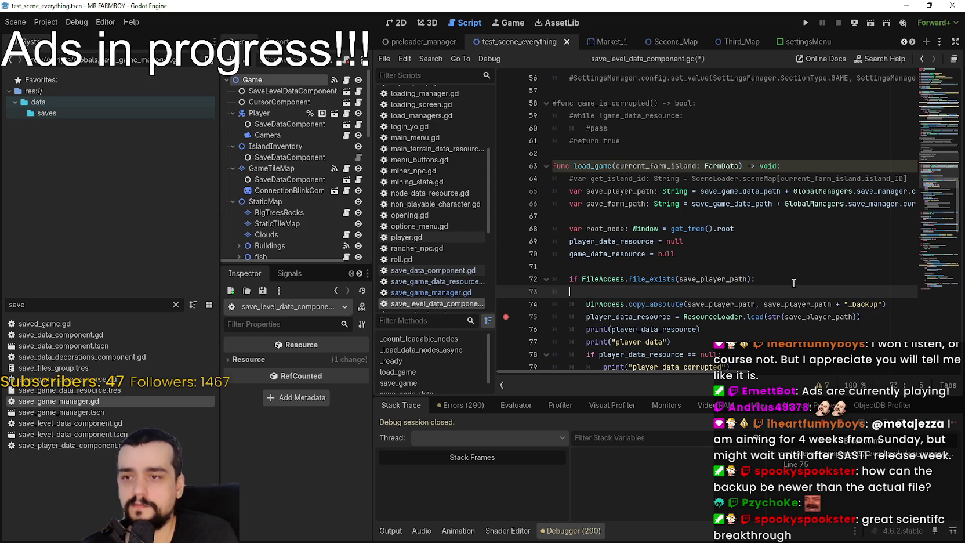
key(ctrl+v)
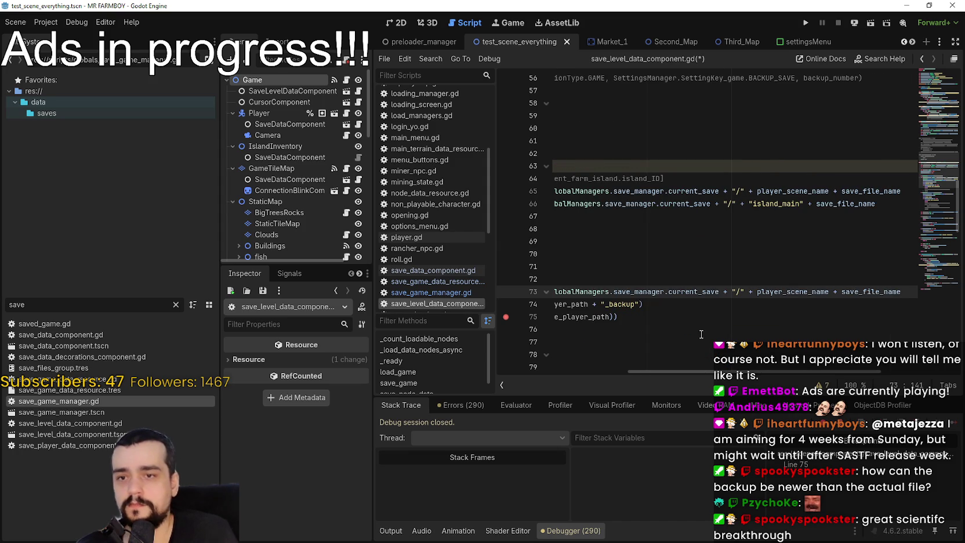
key(Home)
key(Home)
key(Tab)
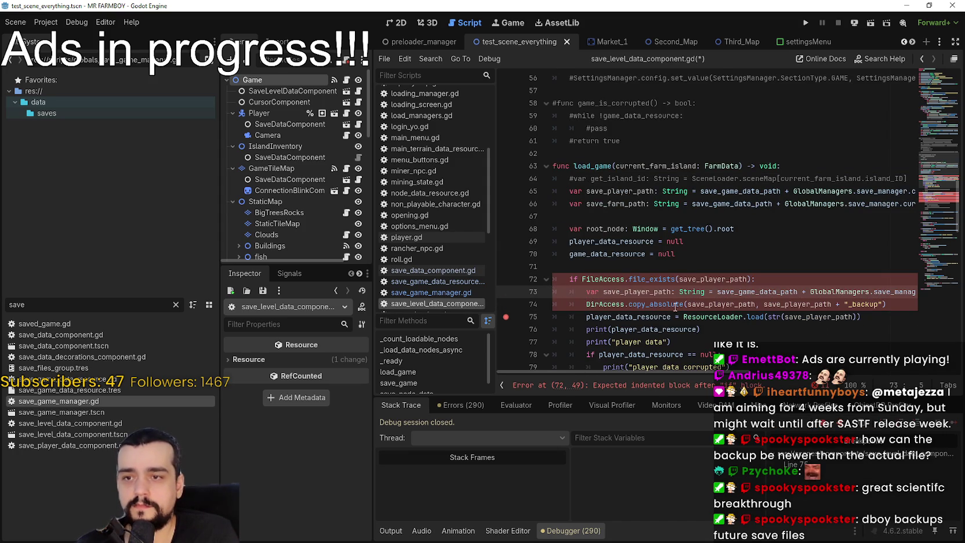
text(_backup)
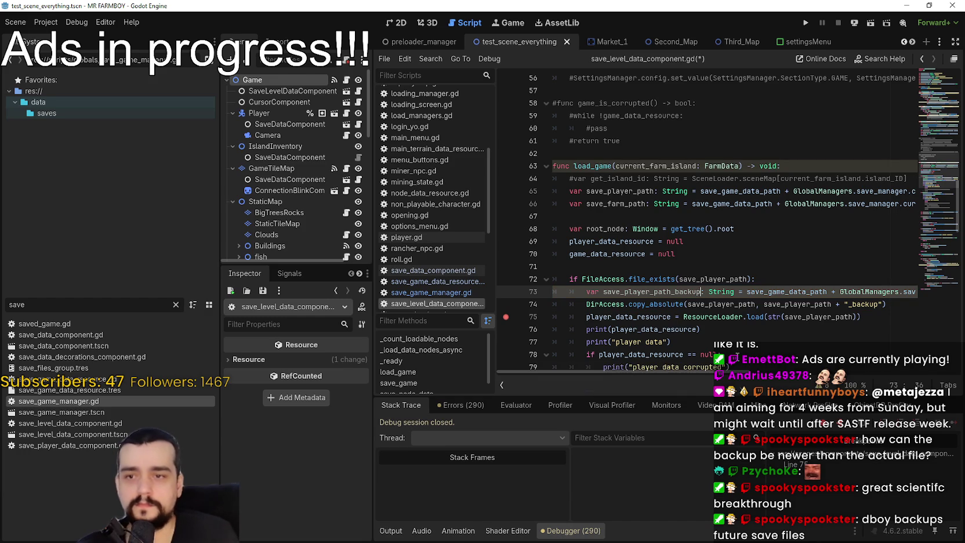
drag(705, 371, 908, 377)
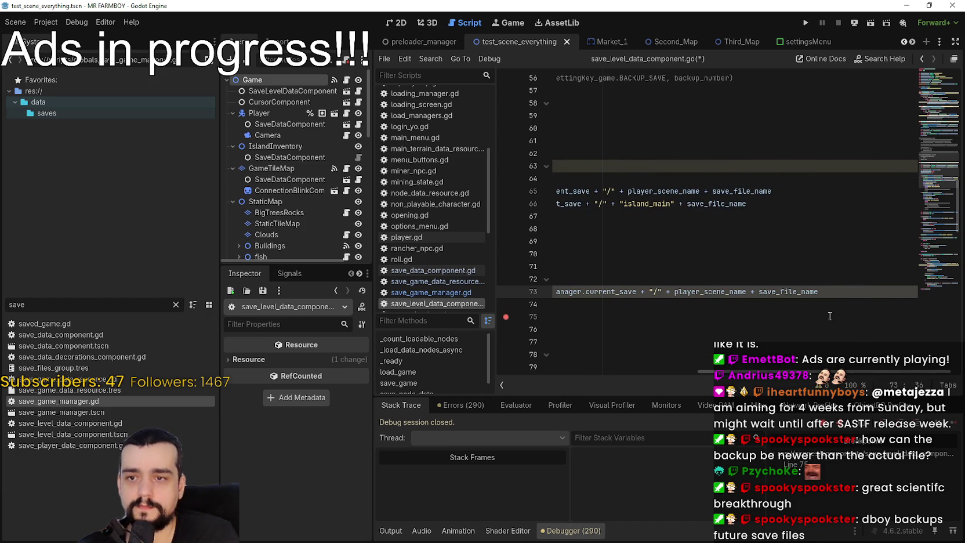
text(+ ")
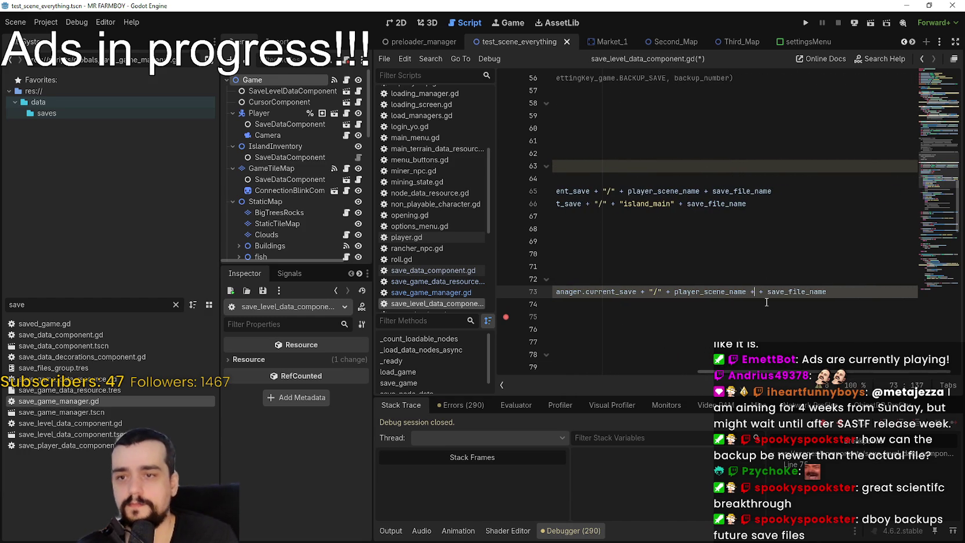
text(_backup)
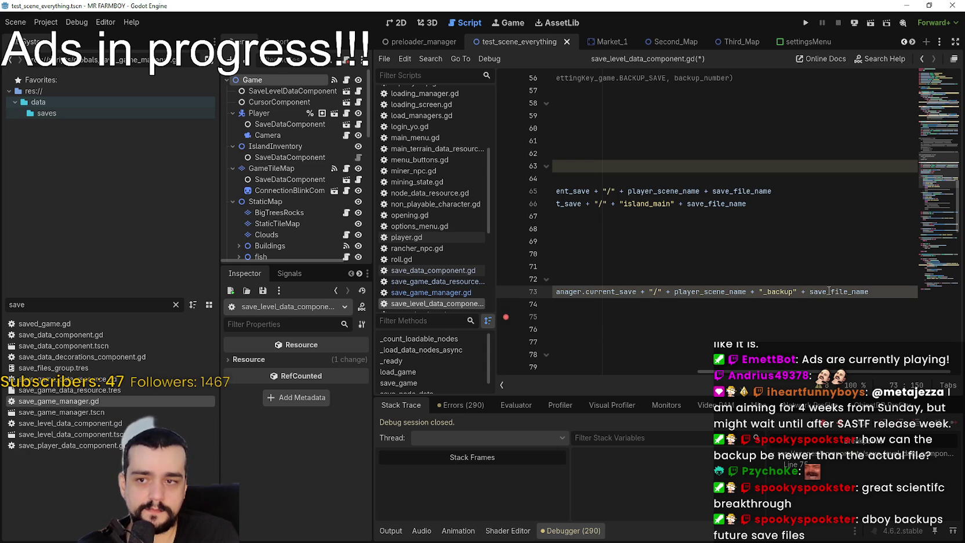
Step: Make save_player_path_backup the copy_absolute destination and save the script
key(Down)
key(Down)
key(Down)
scroll(782, 228, down, 2)
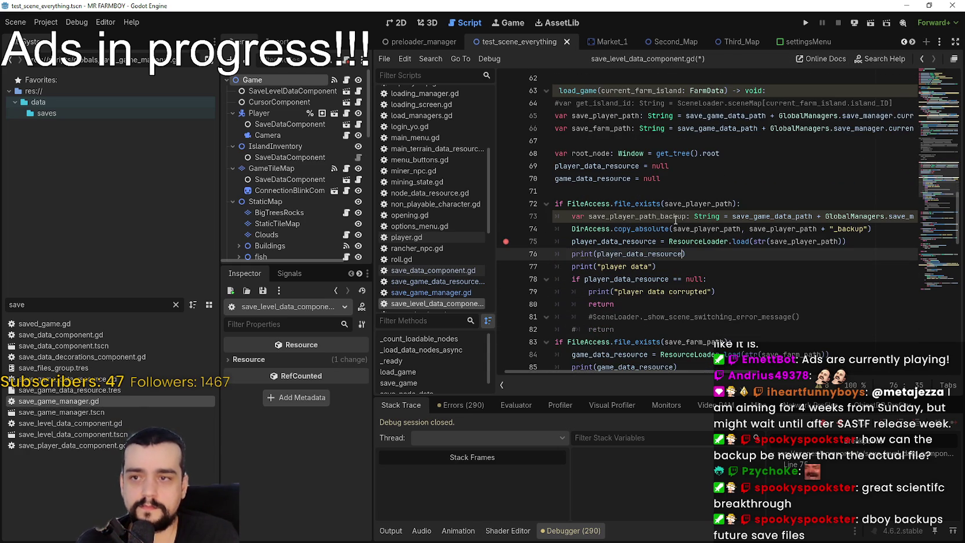
double_click(670, 216)
key(ctrl+c)
mouse_move(749, 228)
mouse_down()
mouse_move(885, 234)
mouse_move(868, 229)
mouse_up()
key(ctrl+v)
click(868, 241)
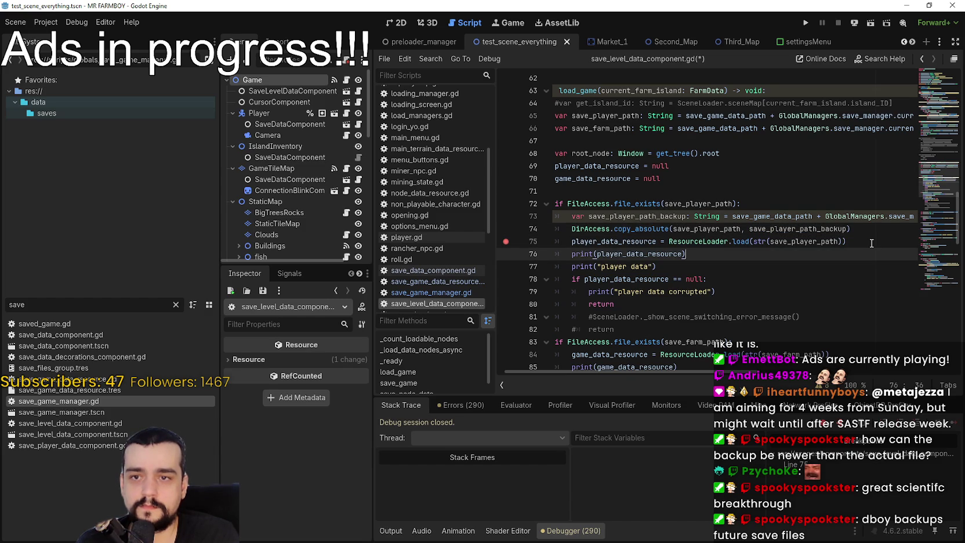
key(ctrl+s)
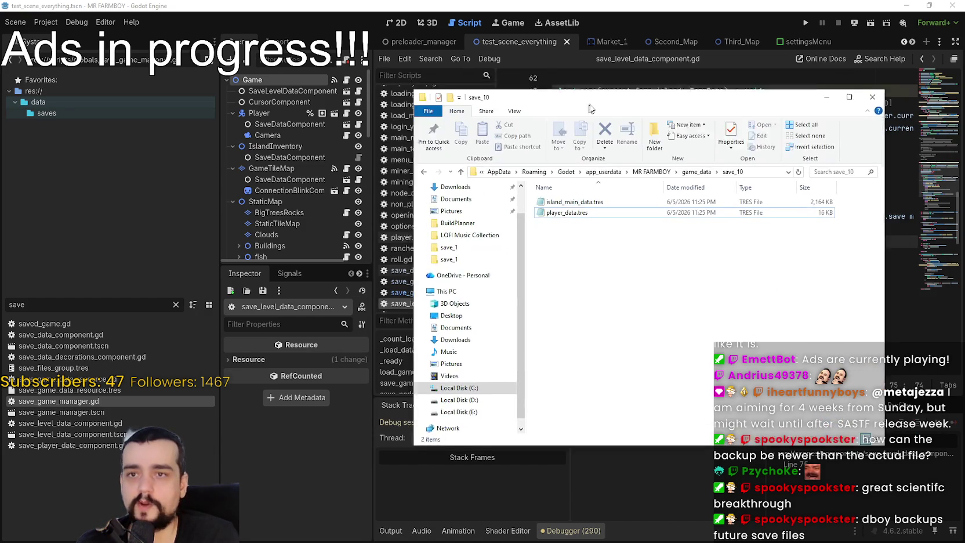
Step: Leave the save_10 folder and return to Godot to launch the game
click(810, 21)
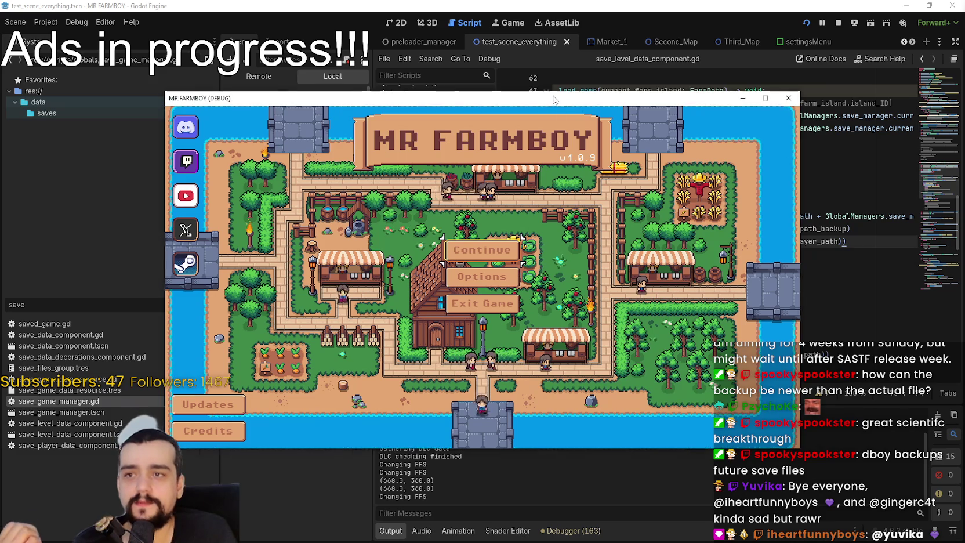
Step: Reposition the game window, select Save 10, and open its save_10 folder with player_data.tres selected
drag(470, 98, 552, 73)
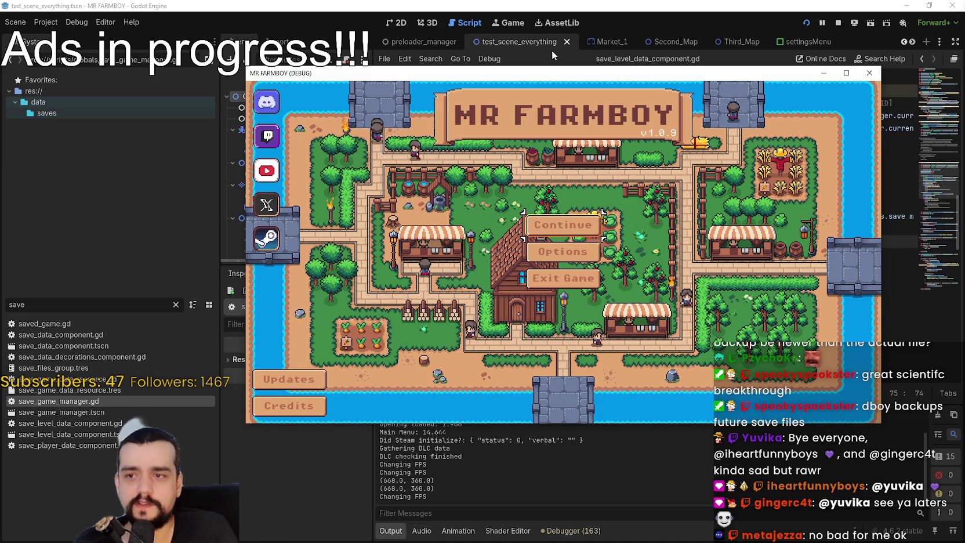
mouse_move(729, 78)
mouse_down()
mouse_move(722, 36)
mouse_move(720, 43)
mouse_up()
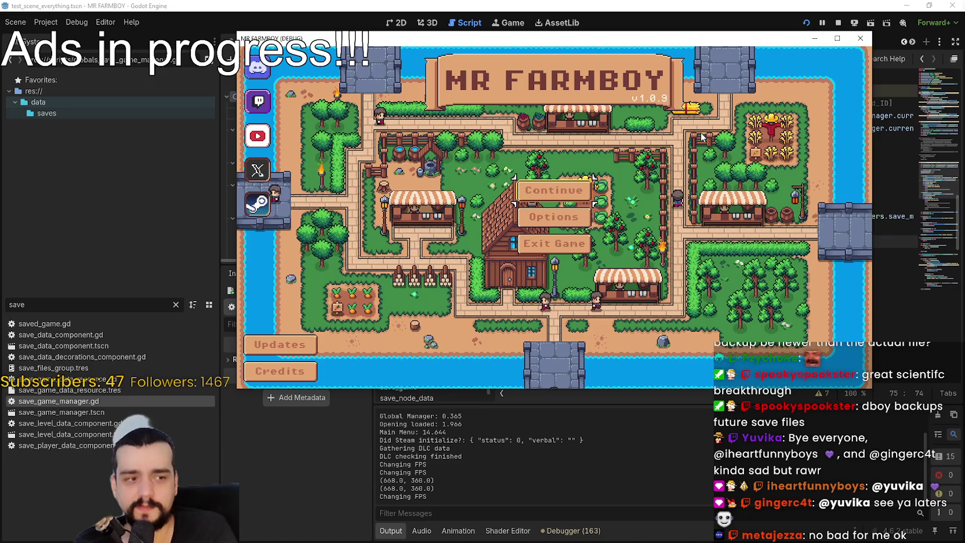
key(Return)
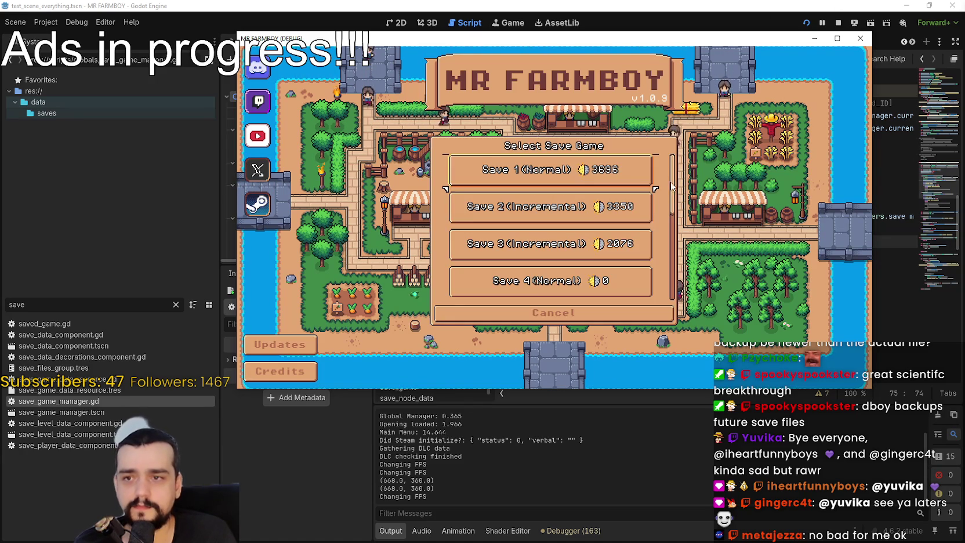
scroll(667, 191, down, 5)
click(507, 290)
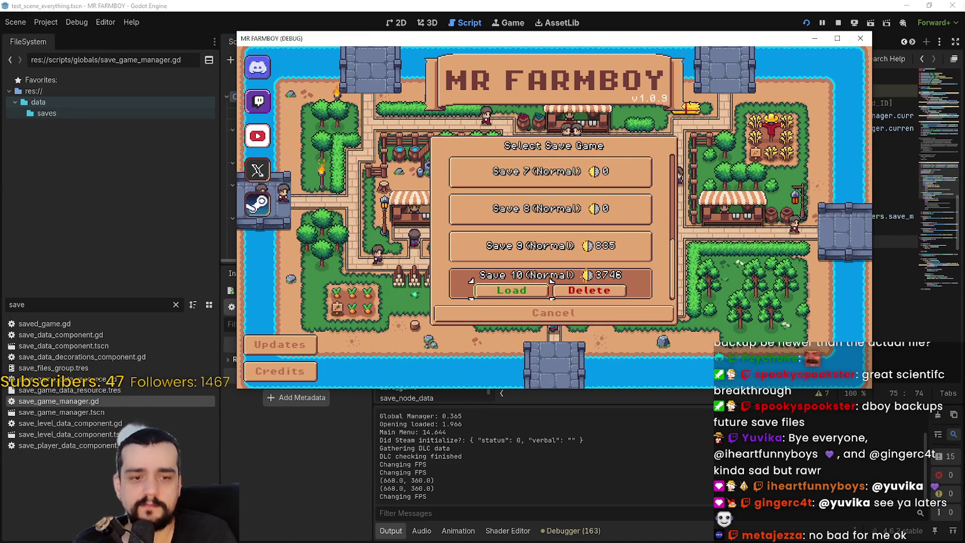
right_click(551, 280)
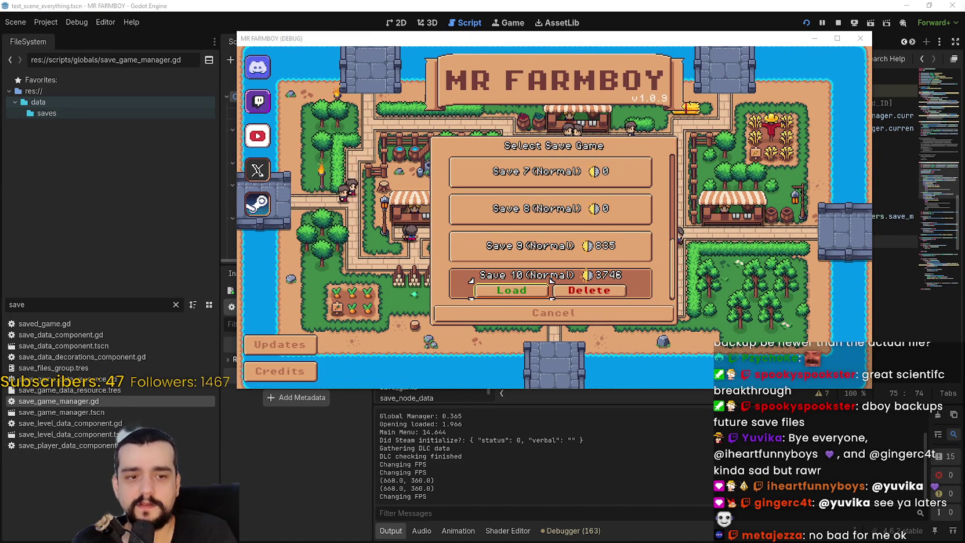
mouse_move(631, 254)
mouse_down()
mouse_move(565, 190)
mouse_move(567, 212)
mouse_move(613, 206)
mouse_move(554, 200)
mouse_move(557, 211)
mouse_up()
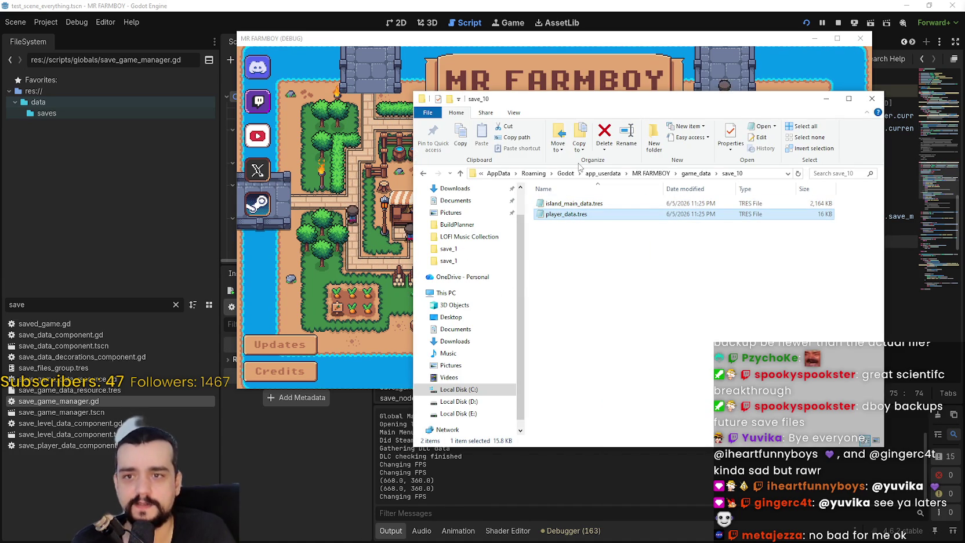
Step: Inspect island_main_data.tres and player_data.tres in save_10, then bring the game's Select Save Game menu forward
drag(637, 265, 534, 199)
mouse_move(685, 272)
mouse_down()
mouse_move(645, 238)
mouse_move(530, 197)
mouse_up()
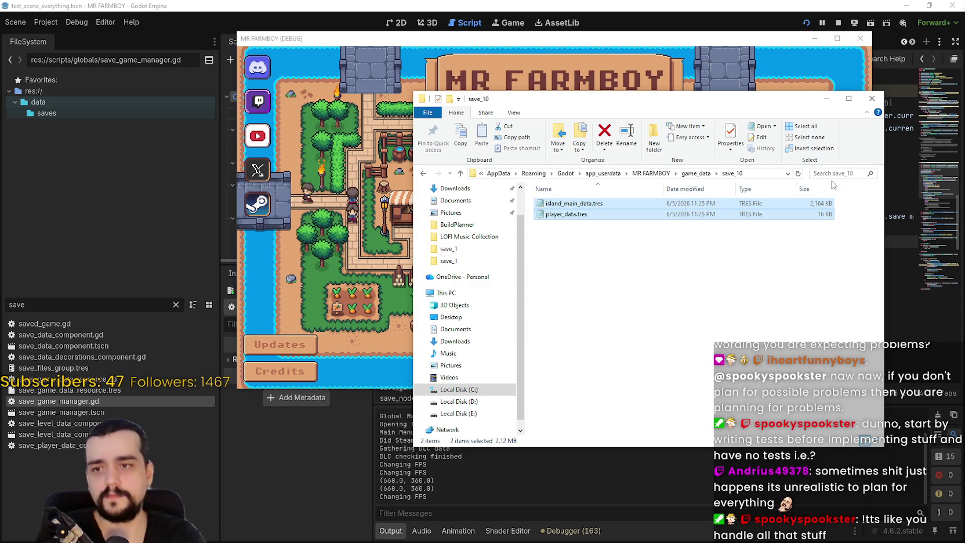
click(659, 238)
drag(686, 100, 713, 201)
click(673, 226)
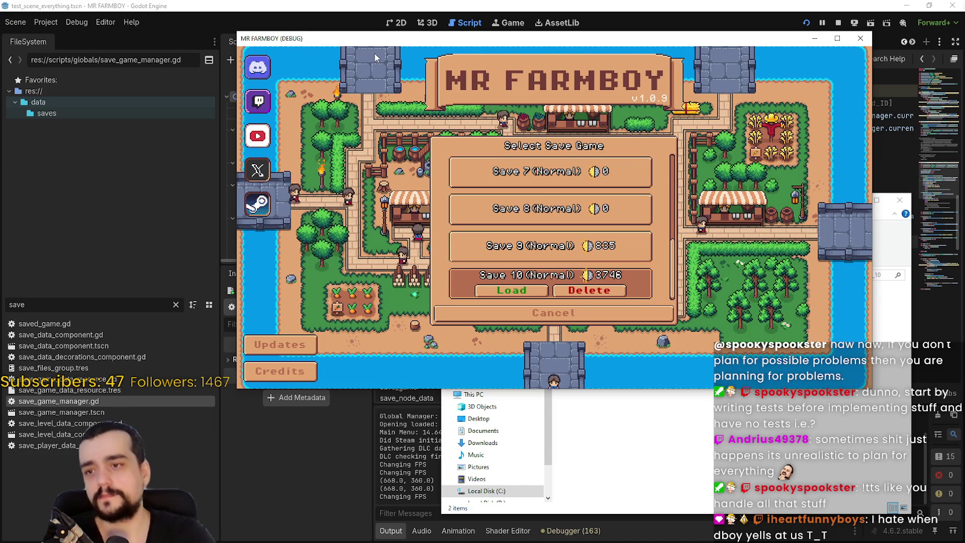
Step: Load Save 10 in the game and find the new player_backup_data.tres in save_10
click(511, 290)
click(722, 435)
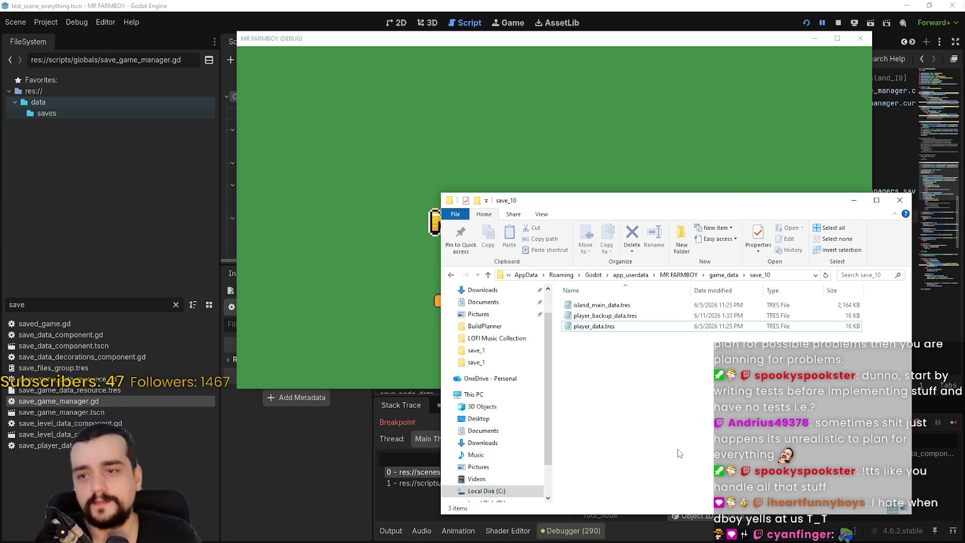
key(Down)
key(Up)
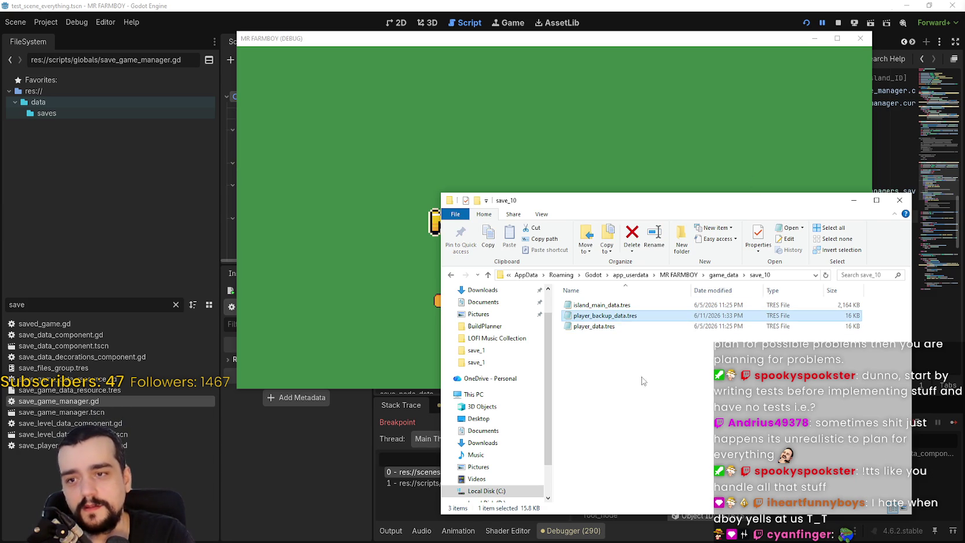
Step: Open player_backup_data.tres in Notepad to inspect its contents
drag(616, 195, 667, 148)
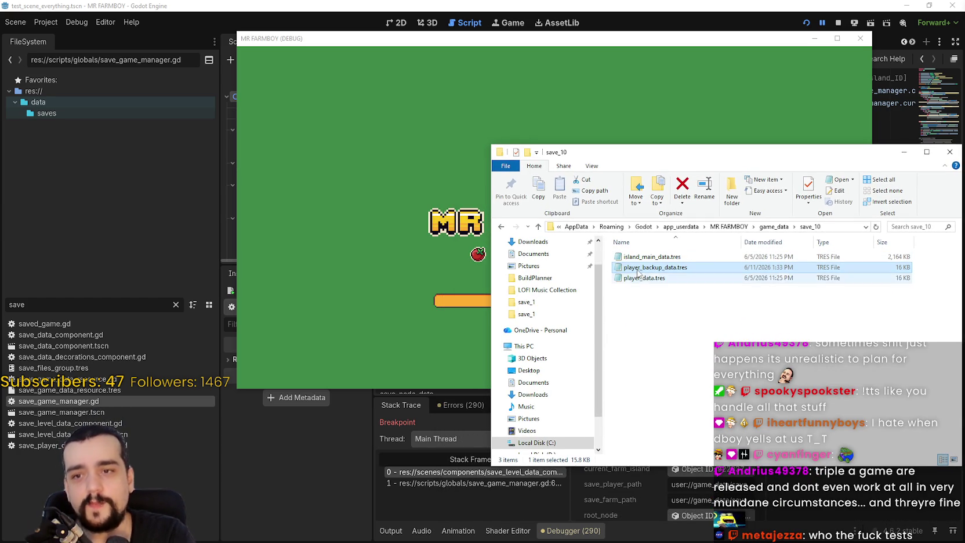
click(667, 267)
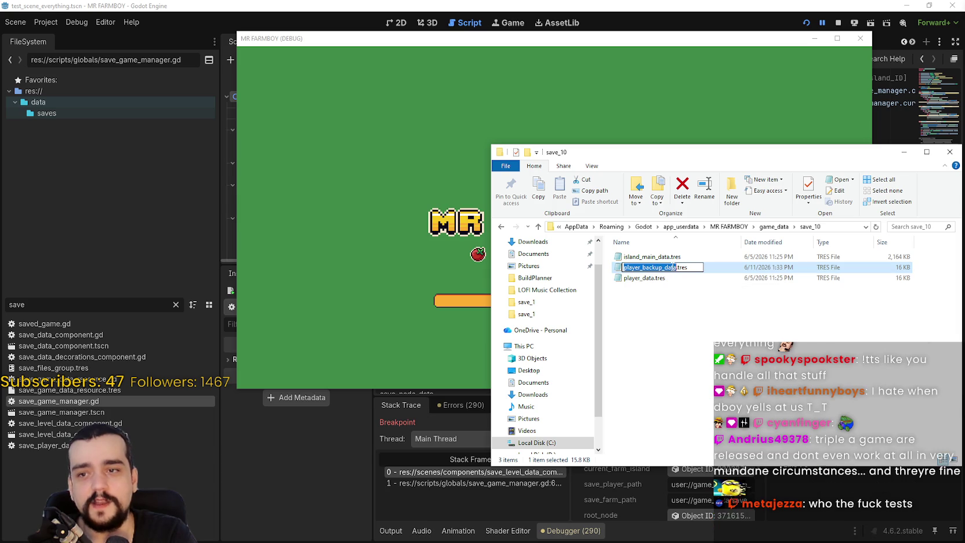
click(733, 320)
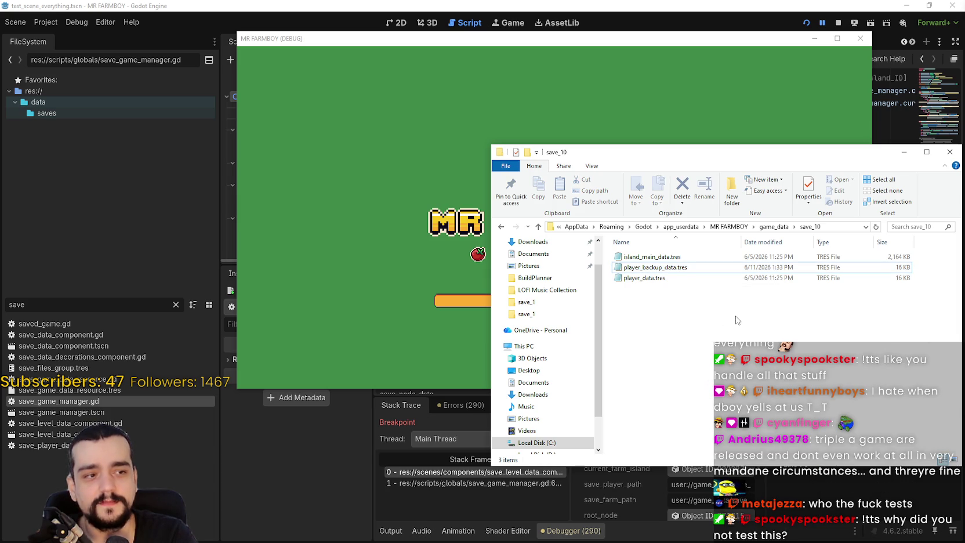
click(650, 269)
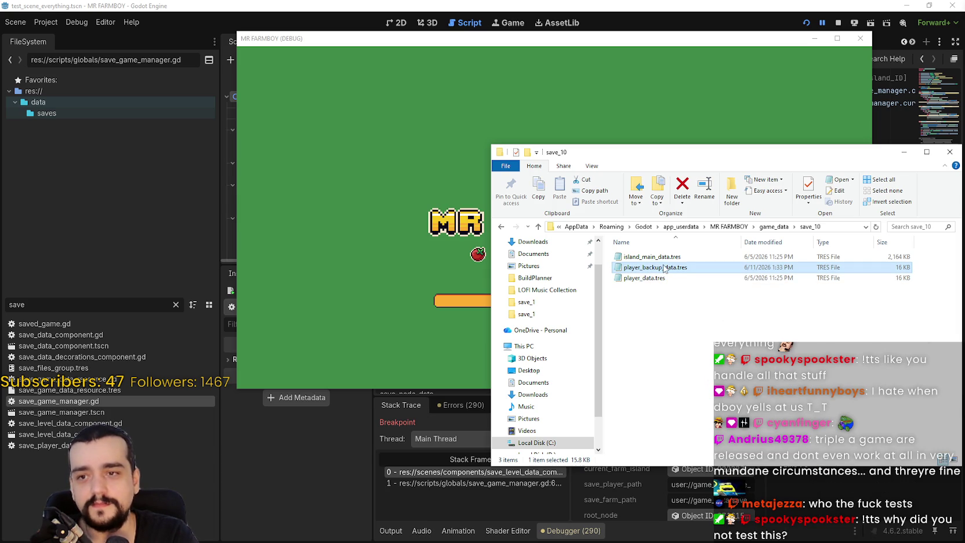
double_click(663, 269)
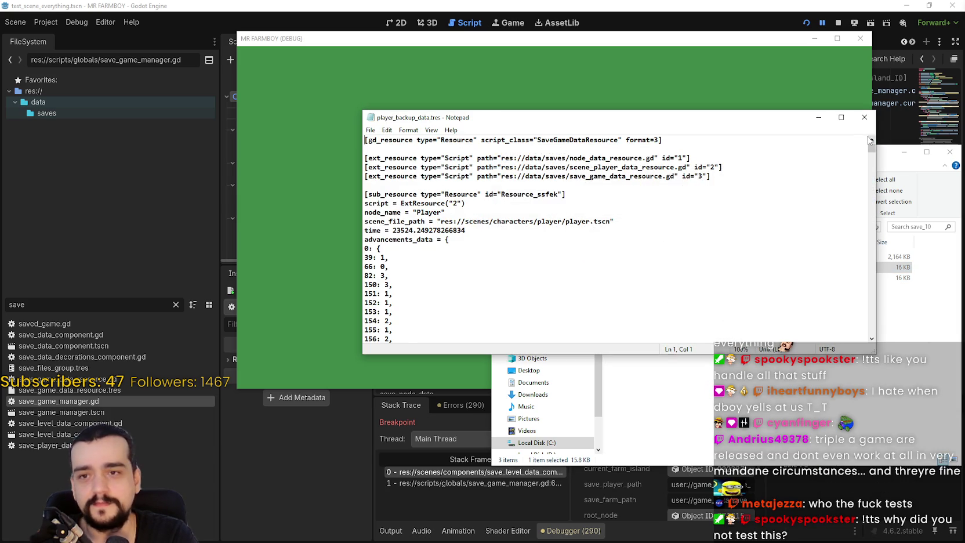
Step: Check the end of player_backup_data.tres, close Notepad, compare the two player files, then switch to the Steam page
drag(870, 152, 866, 348)
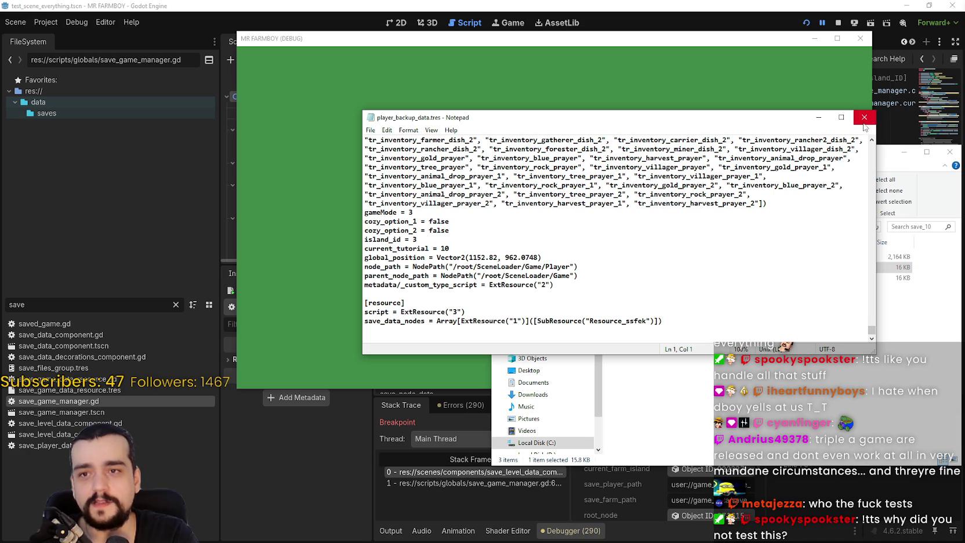
click(863, 117)
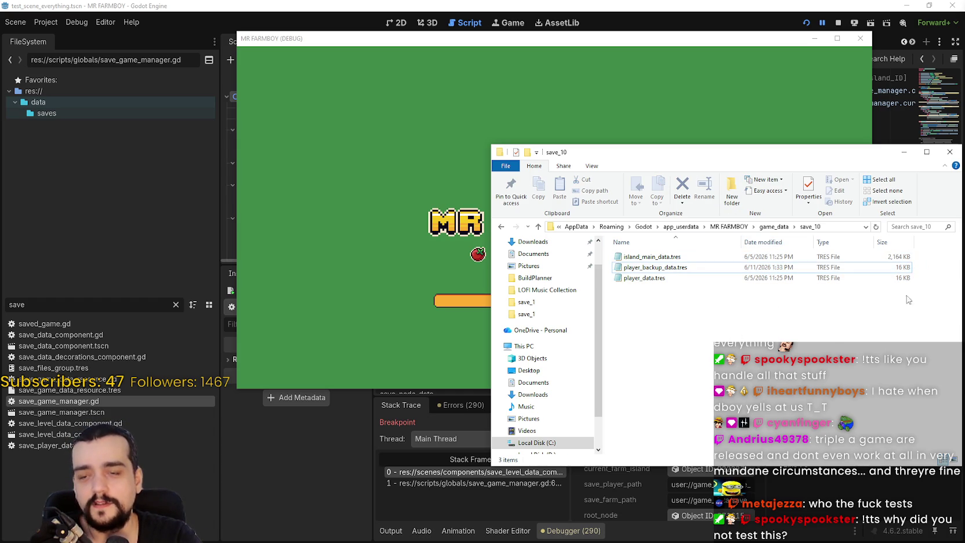
shift+click(802, 278)
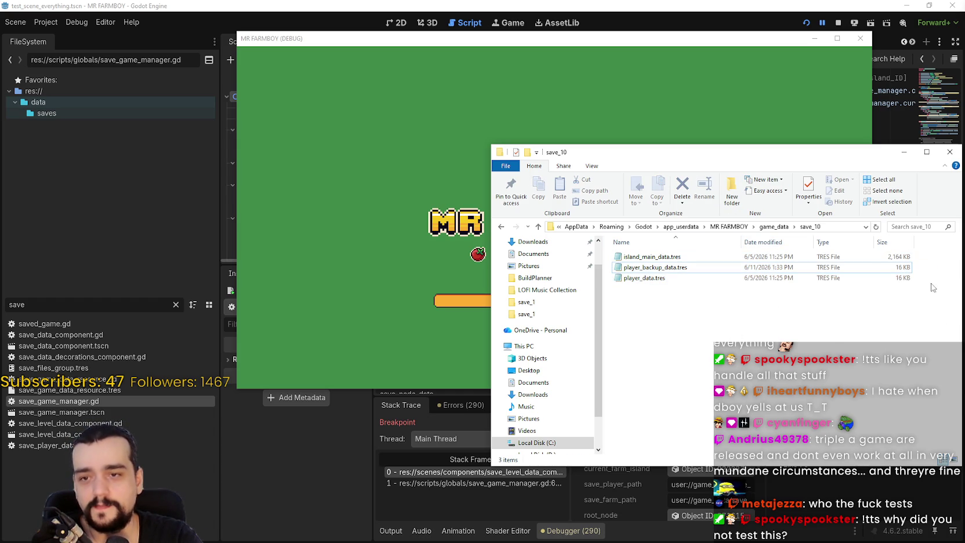
drag(945, 266, 863, 271)
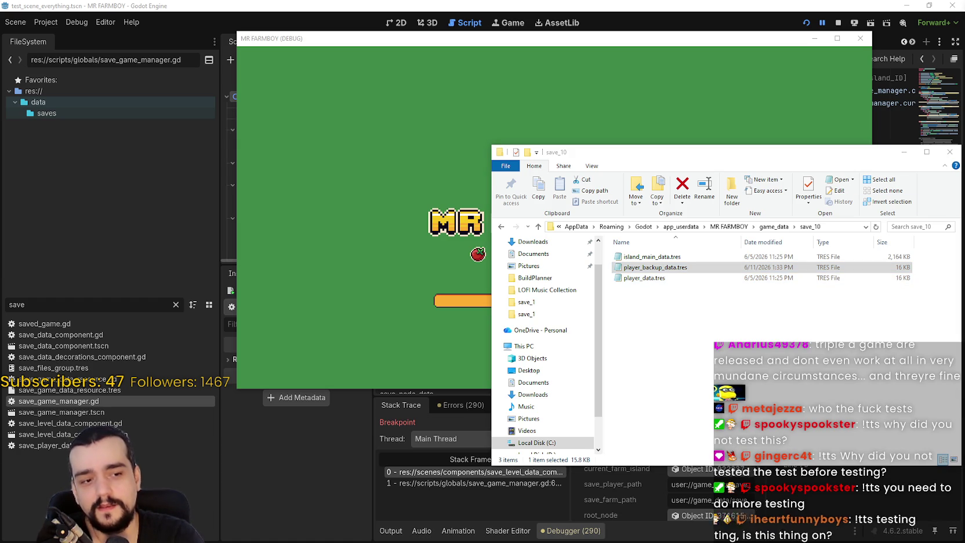
key(alt+Tab)
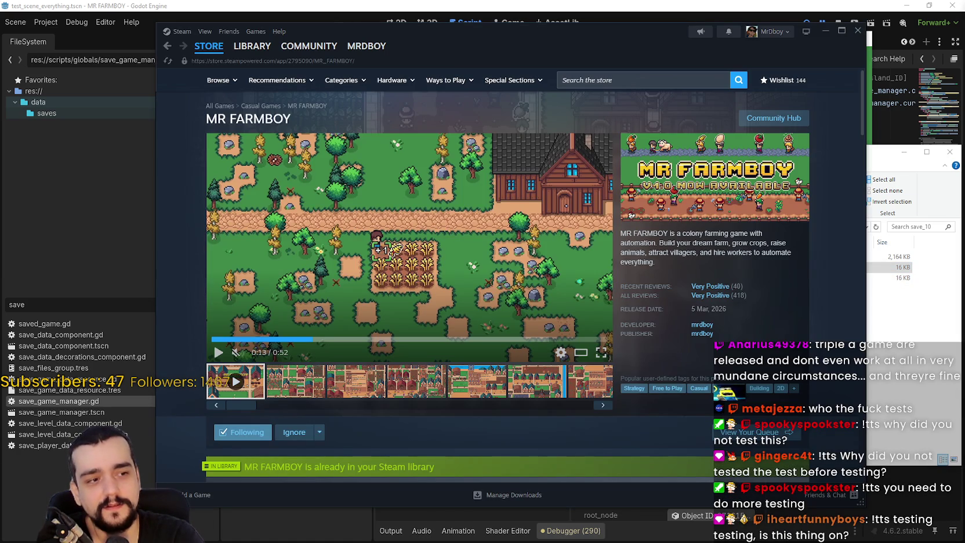
scroll(400, 302, down, 2)
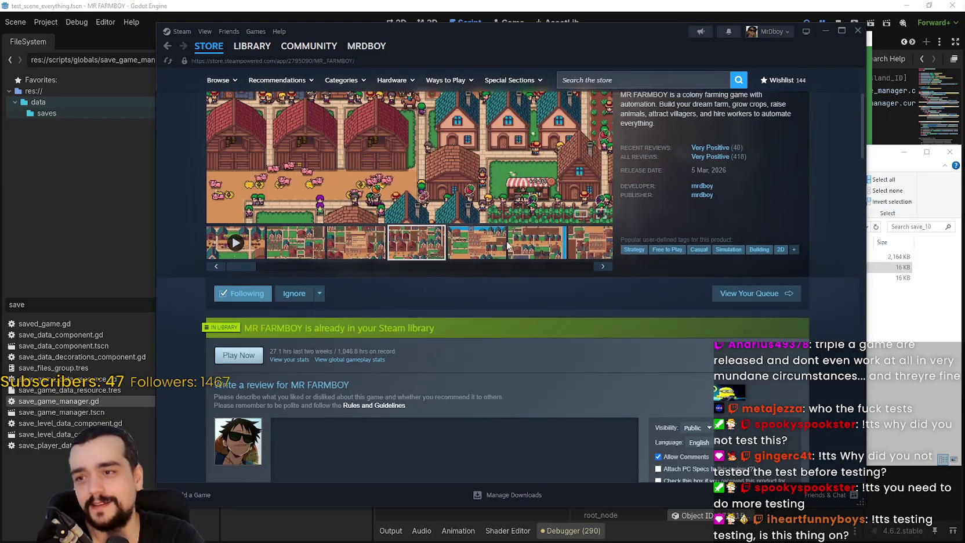
scroll(515, 221, up, 3)
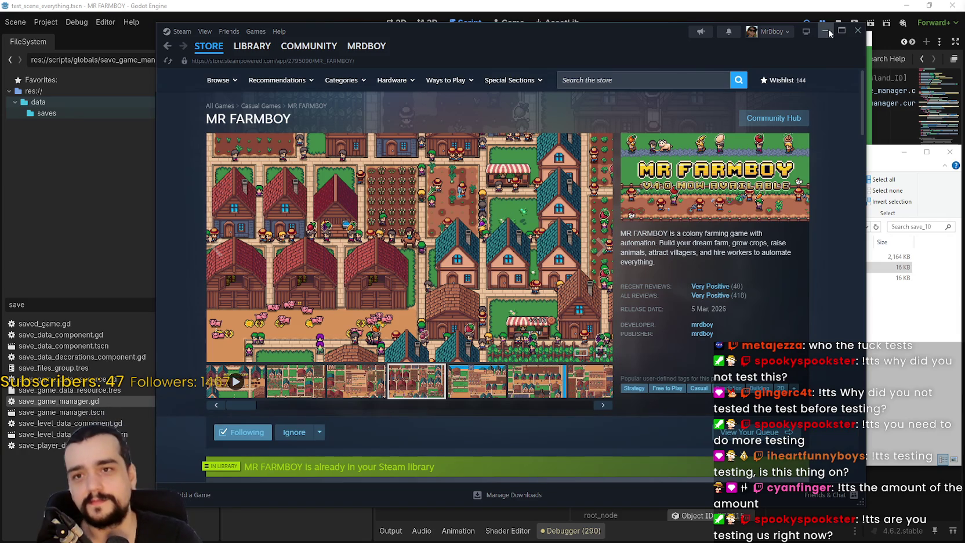
click(209, 45)
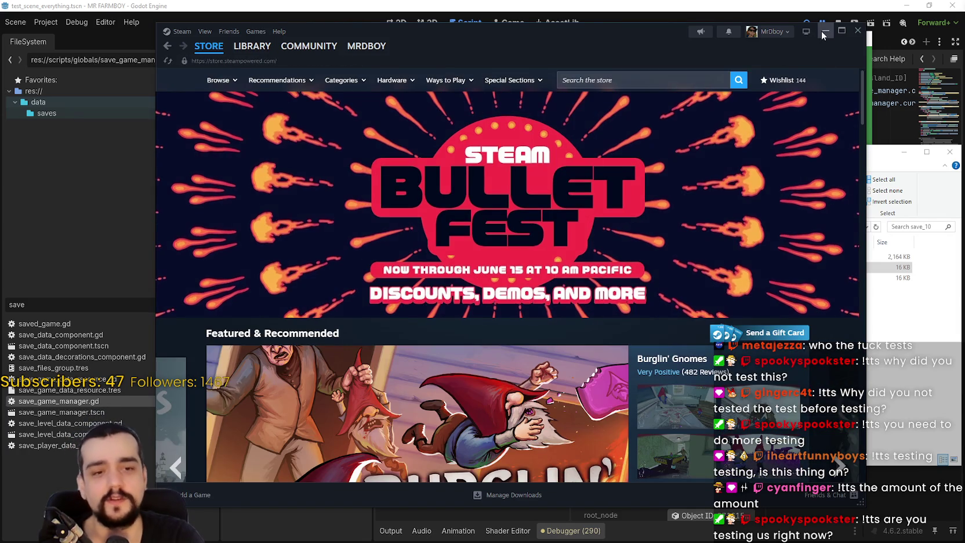
click(824, 32)
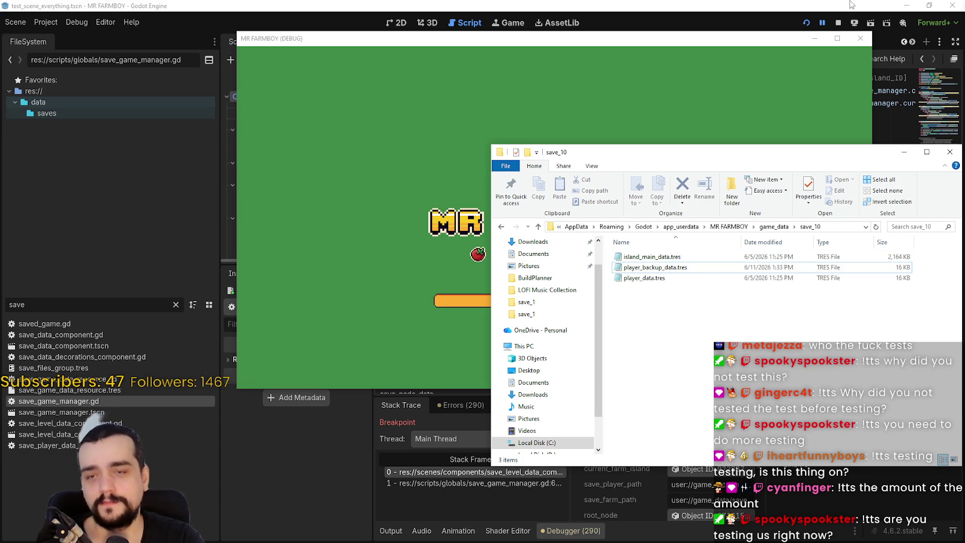
Step: Stop the running game and copy the backup declaration and copy_absolute lines 73–74
click(839, 23)
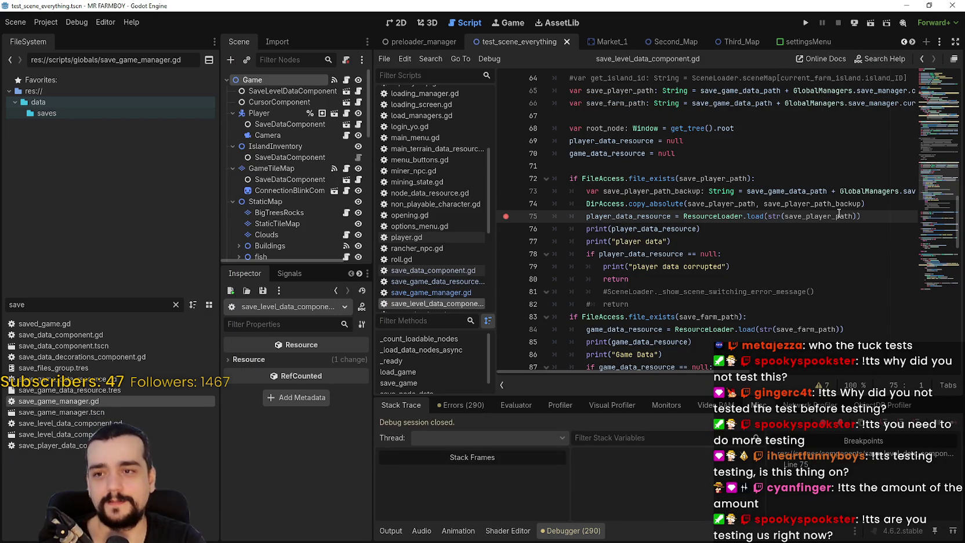
click(873, 205)
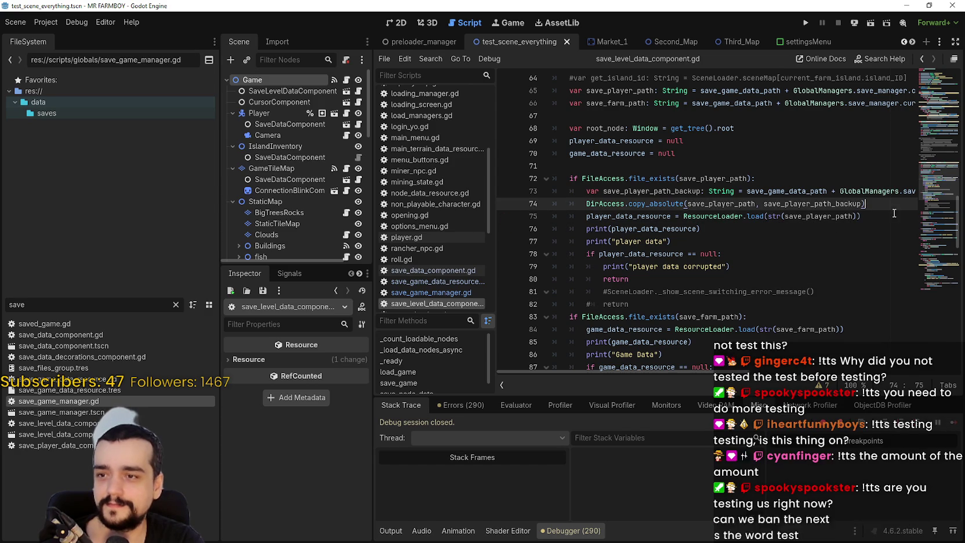
key(Left)
shift+click(516, 191)
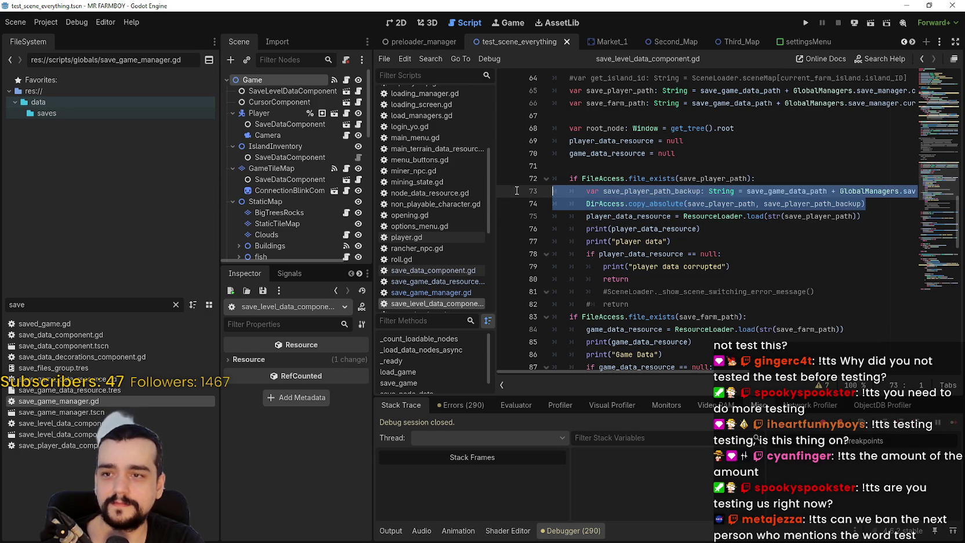
click(708, 244)
Step: Paste the backup lines into the save_farm_path existence check after line 83 and select the pasted variable
scroll(699, 249, down, 2)
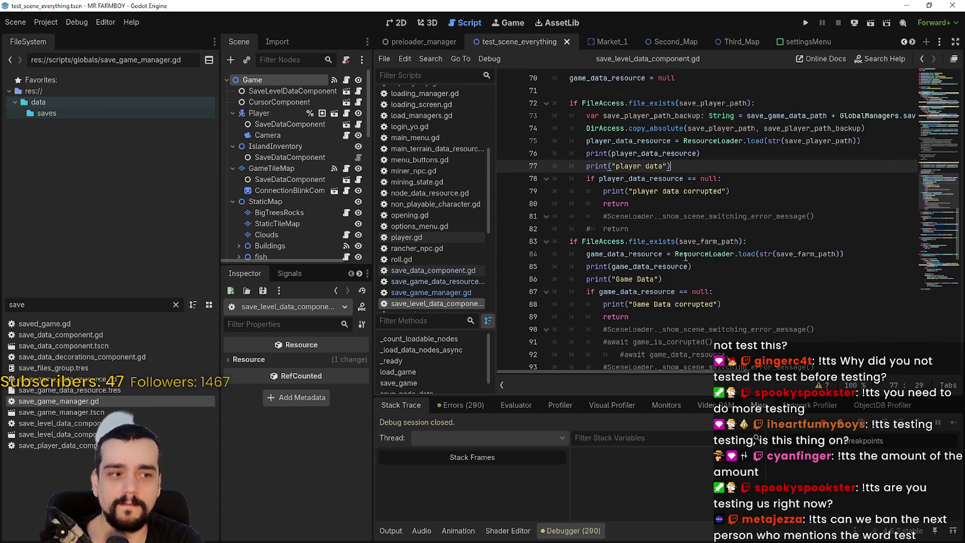
scroll(685, 256, down, 5)
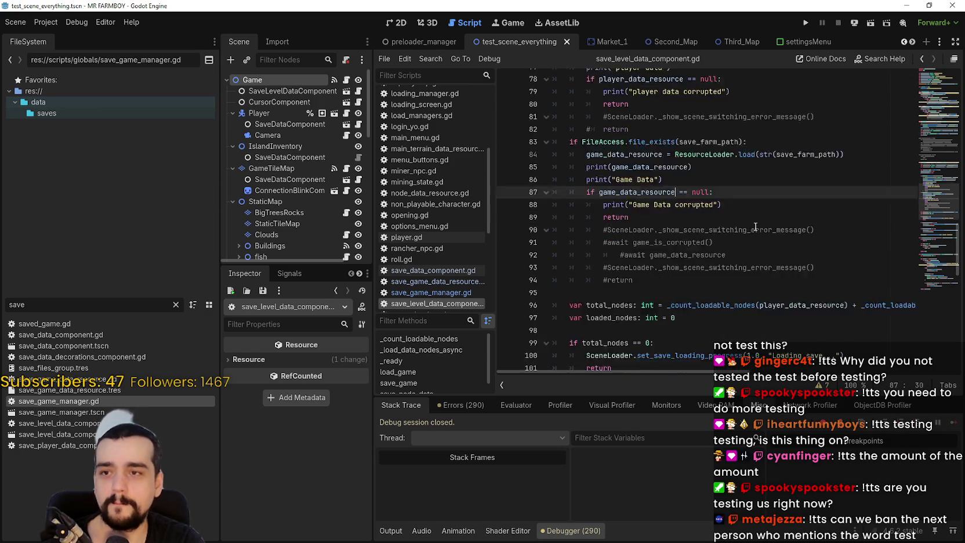
scroll(797, 225, up, 5)
key(Down)
key(Down)
key(Down)
click(765, 243)
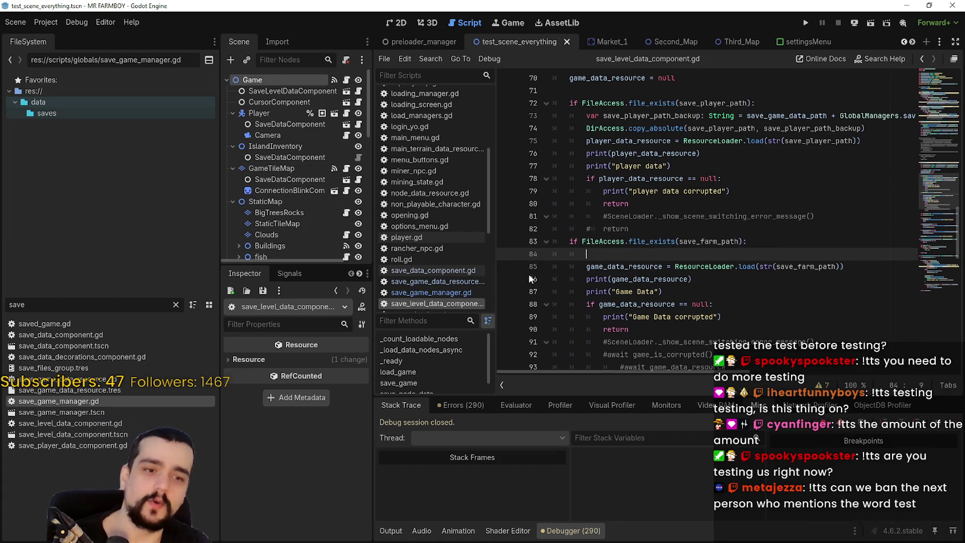
key(Return)
click(537, 254)
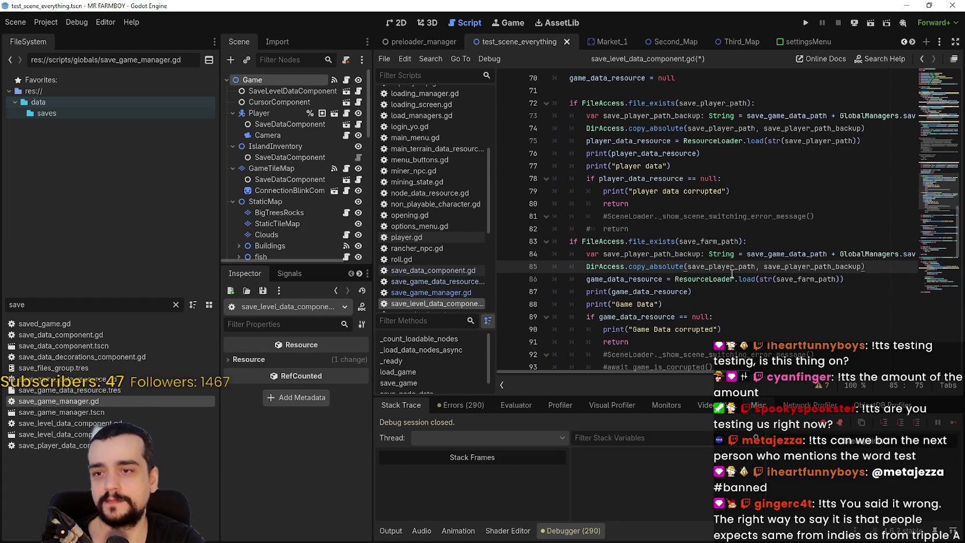
double_click(699, 253)
scroll(837, 255, up, 10)
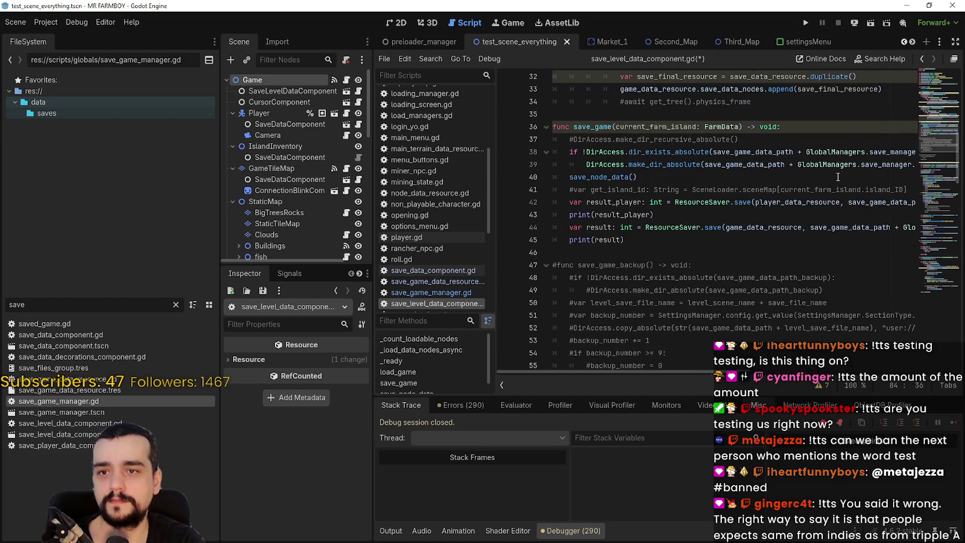
scroll(835, 180, up, 2)
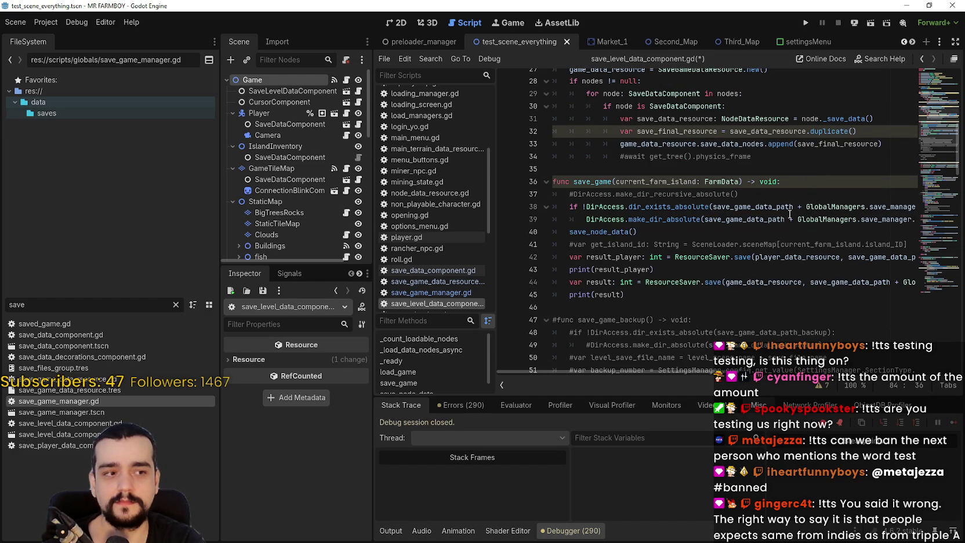